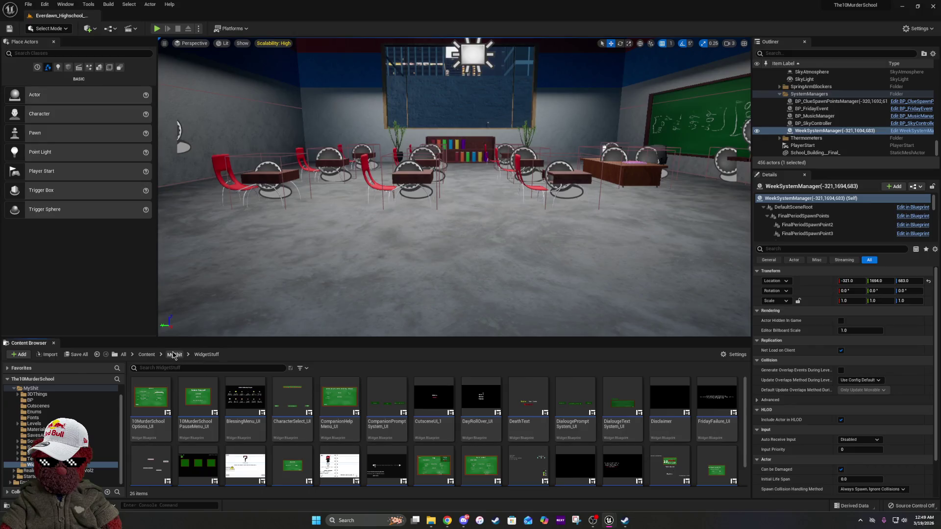
Open 10MurderSchoolOverworldCharacter from MyShit > StructsAndDataTables > DataTableBPs and maximize its Blueprint editor
left_click(602, 411)
double_click(602, 412)
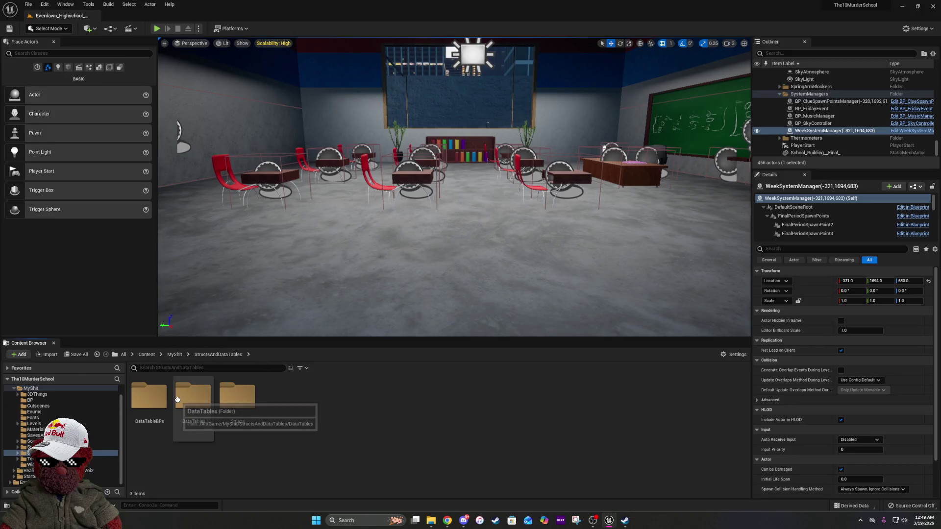
double_click(148, 398)
left_click(182, 411)
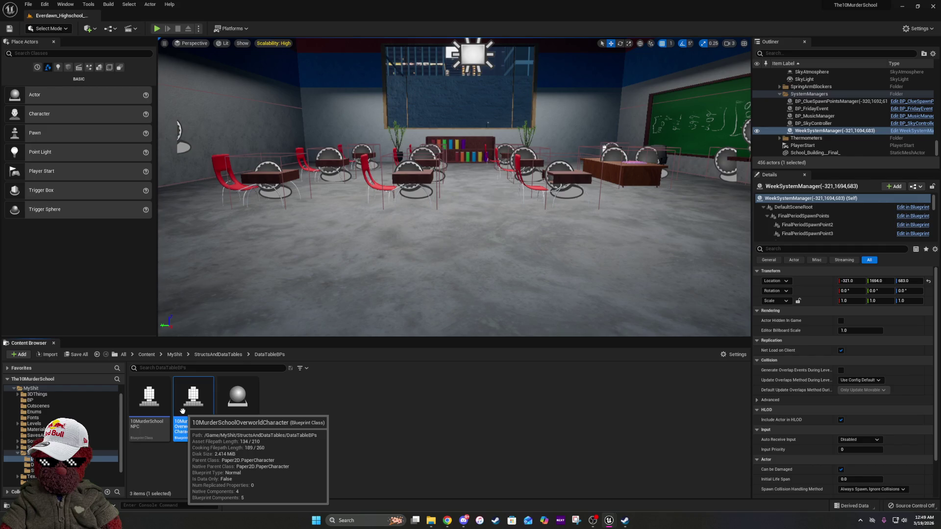
double_click(183, 411)
mouse_move(598, 135)
left_mouse_down()
mouse_move(567, 175)
mouse_move(258, 138)
left_mouse_up()
double_click(567, 175)
Pan through the Timers, Set parameters based on MC, Begin Play and movement sections
scroll(329, 156, "up", 7)
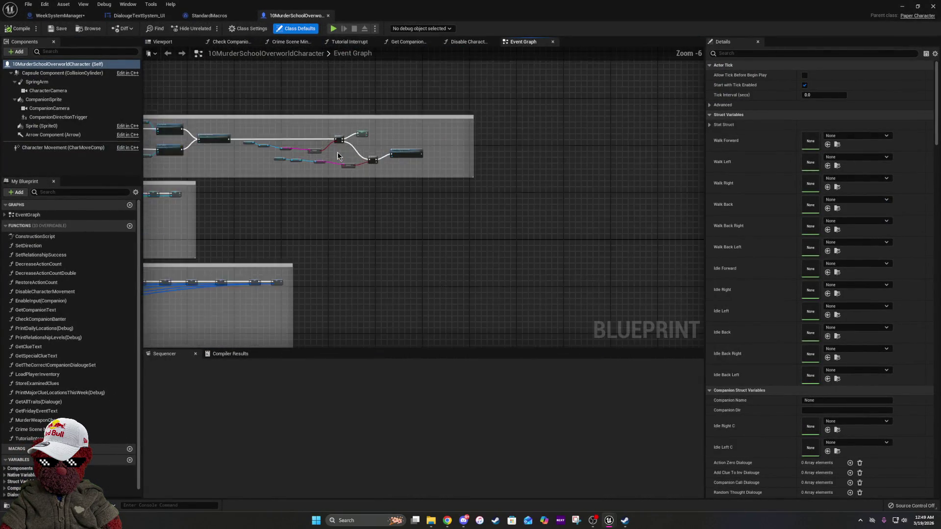
left_click_drag(333, 152, 494, 186)
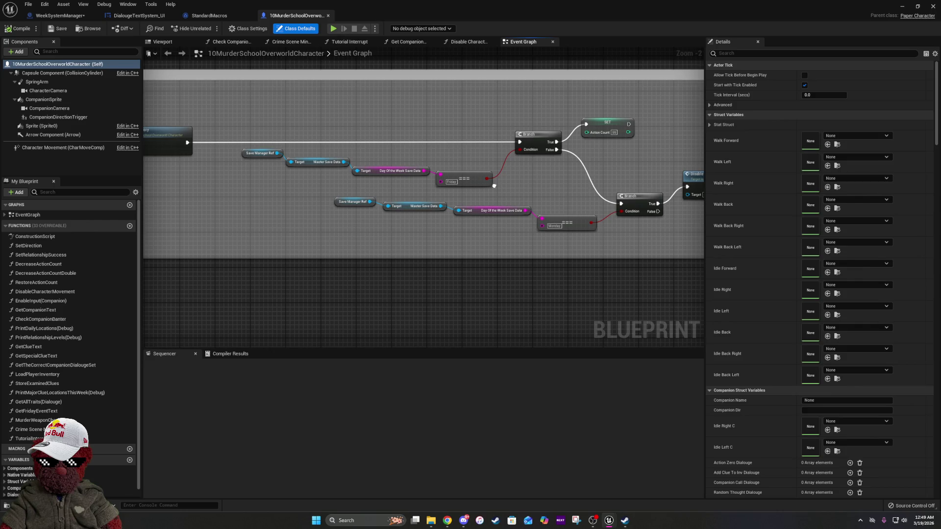
left_click_drag(494, 185, 372, 191)
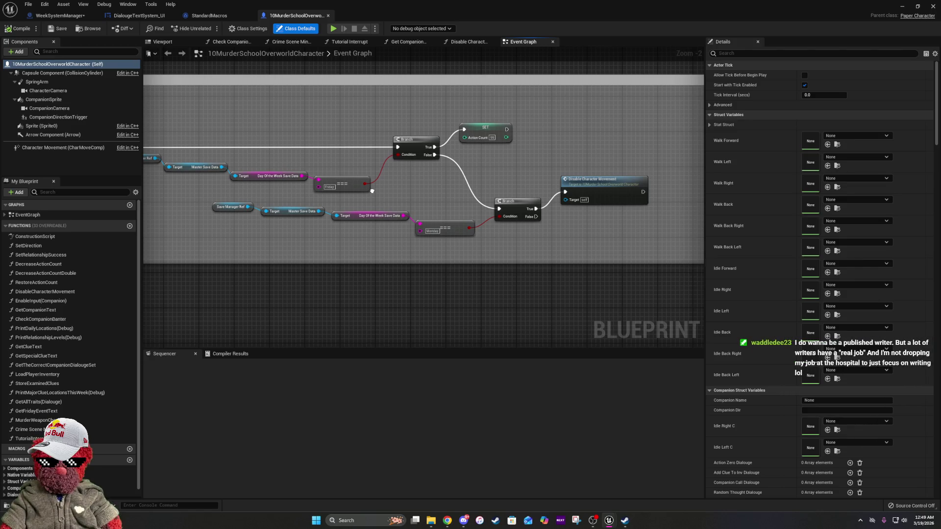
left_click_drag(372, 191, 578, 221)
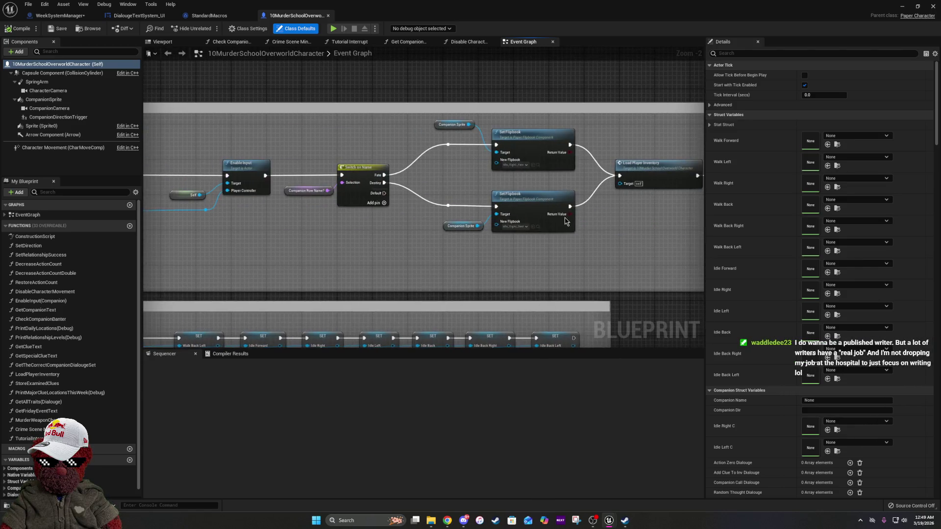
left_click_drag(201, 258, 667, 257)
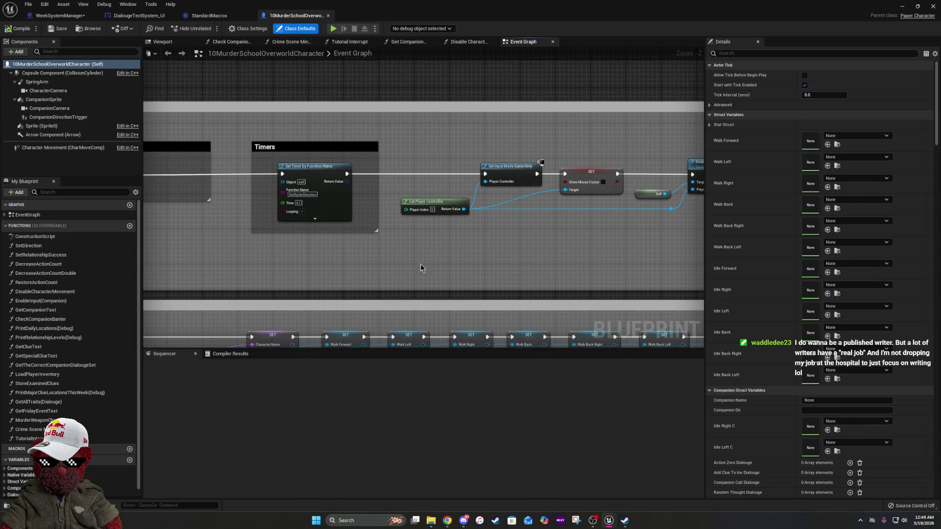
left_click_drag(293, 265, 445, 263)
mouse_move(322, 263)
left_mouse_down()
mouse_move(546, 263)
mouse_move(273, 269)
mouse_move(640, 261)
left_mouse_up()
left_click_drag(233, 233, 612, 263)
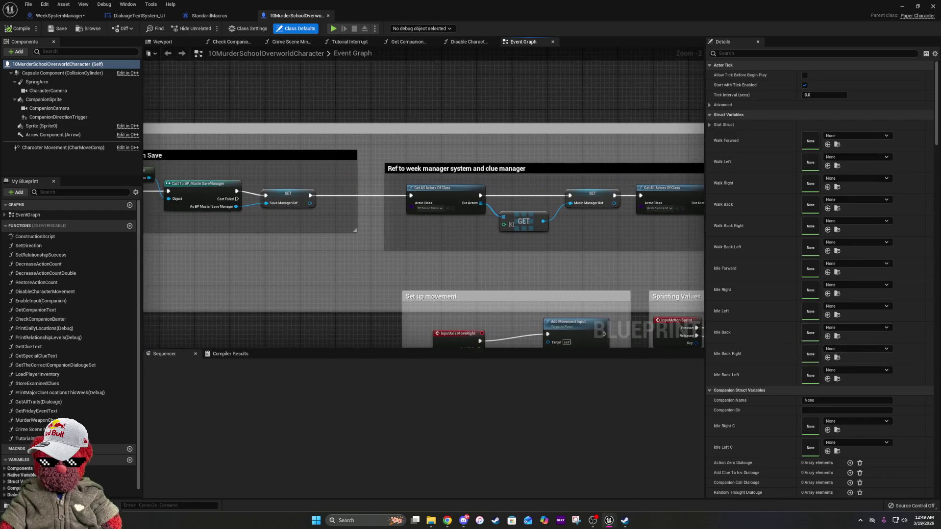
mouse_move(273, 236)
left_mouse_down()
mouse_move(540, 245)
mouse_move(516, 253)
left_mouse_up()
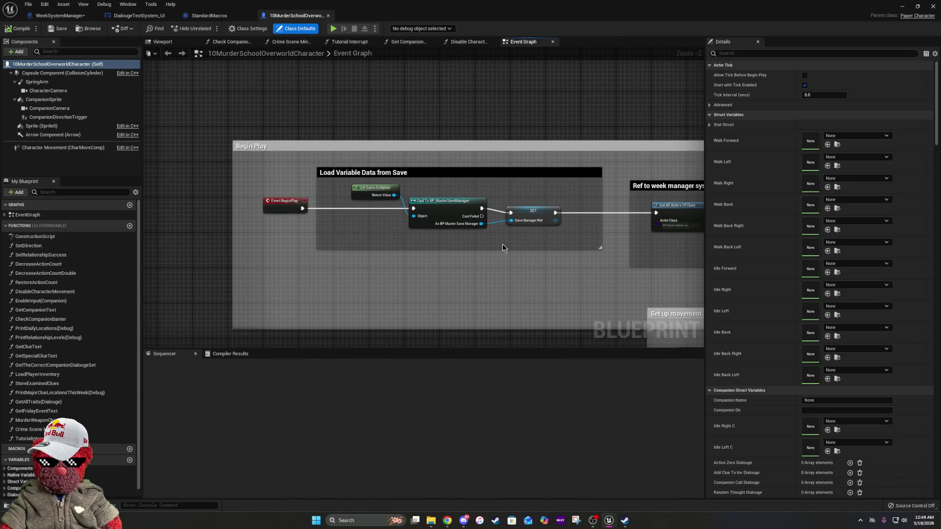
left_click_drag(638, 257, 174, 147)
Zoom out to Zoom -7 and frame an overview of all commented sections
scroll(361, 240, "up", 2)
scroll(517, 197, "down", 5)
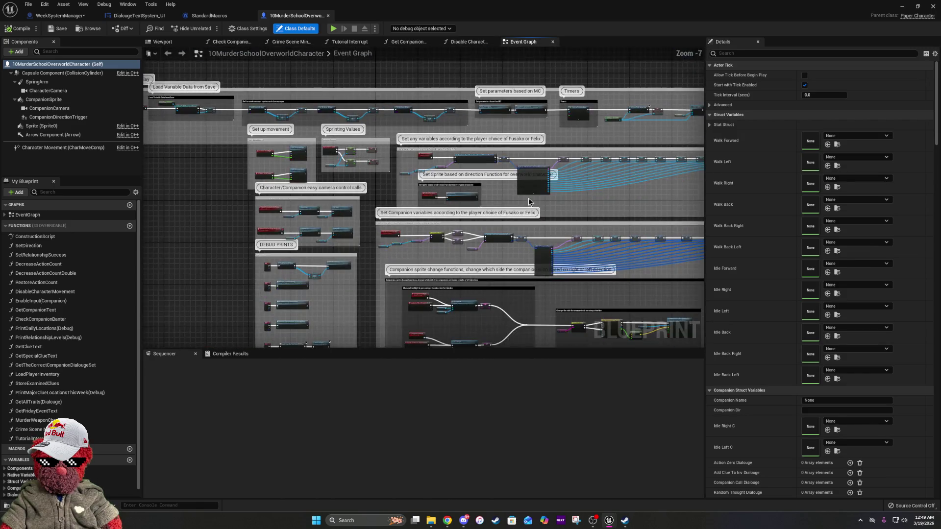
scroll(644, 193, "up", 3)
mouse_move(644, 193)
left_mouse_down()
mouse_move(392, 206)
mouse_move(245, 187)
left_mouse_up()
scroll(392, 206, "down", 3)
scroll(168, 168, "down", 2)
mouse_move(167, 169)
left_mouse_down()
mouse_move(431, 184)
mouse_move(571, 176)
left_mouse_up()
left_click_drag(377, 135, 373, 130)
mouse_move(616, 189)
left_mouse_down()
mouse_move(282, 181)
mouse_move(162, 190)
left_mouse_up()
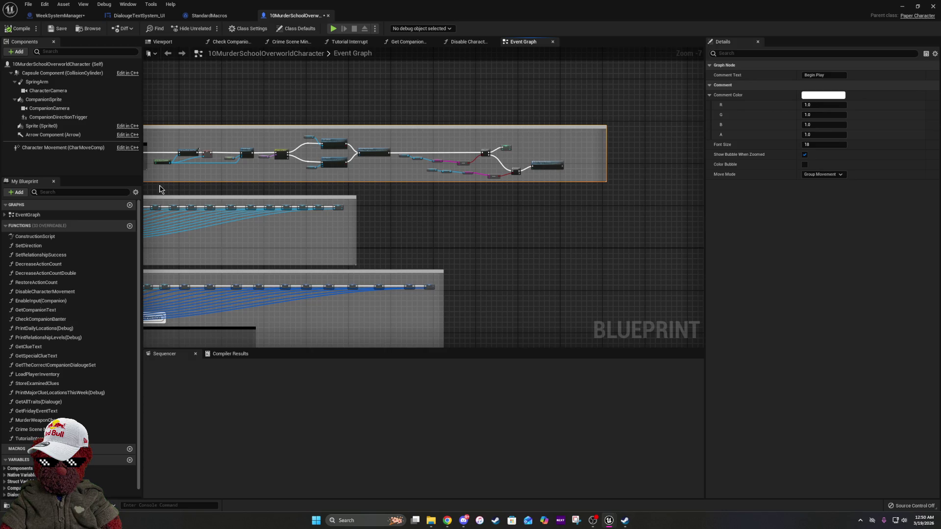
left_click(284, 191)
left_click_drag(254, 196, 321, 158)
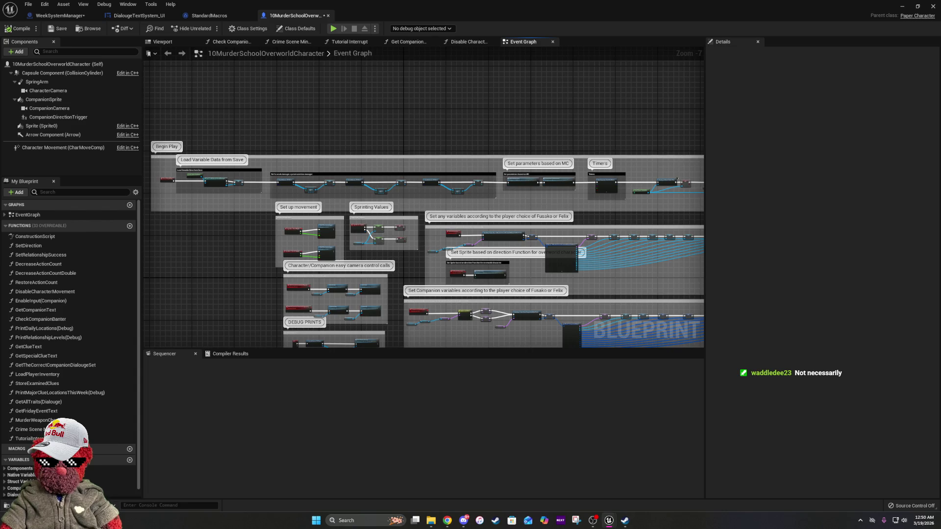
key("alt+Tab")
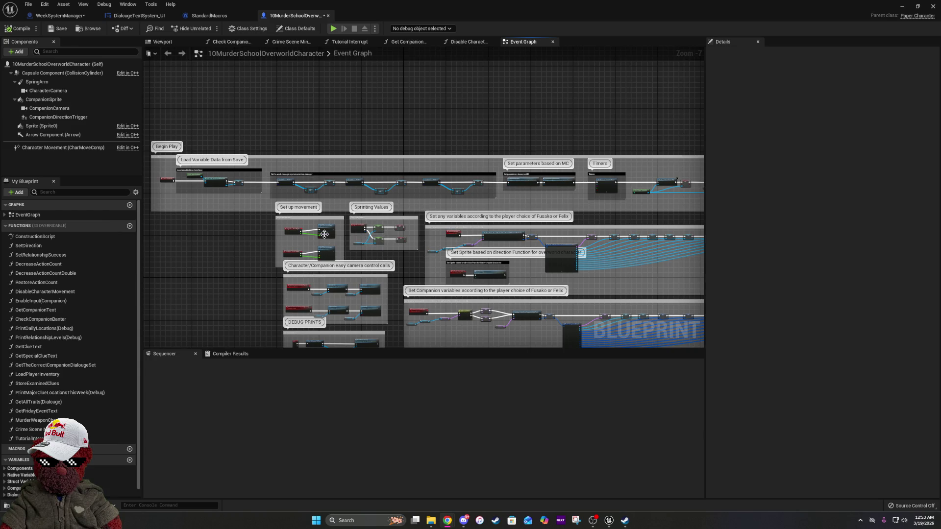
Nudge the camera control calls comment block slightly to the left
scroll(324, 234, "up", 5)
mouse_move(318, 277)
left_mouse_down()
mouse_move(439, 277)
mouse_move(430, 129)
left_mouse_up()
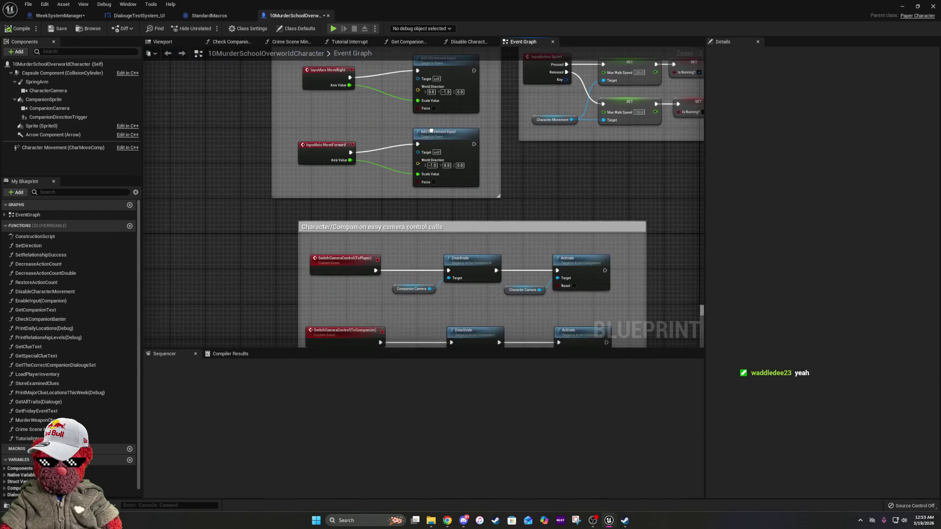
mouse_move(403, 231)
left_mouse_down()
mouse_move(398, 203)
mouse_move(371, 205)
mouse_move(365, 244)
mouse_move(330, 216)
left_mouse_up()
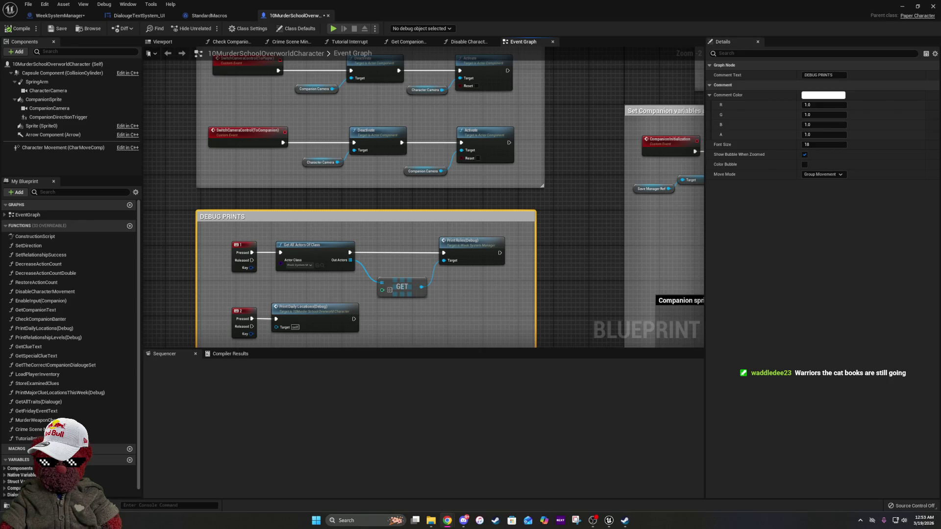
Select the Pause Game comment and pan to Switch on Name feeding the Set Flipbook nodes
left_click_drag(432, 265, 364, 168)
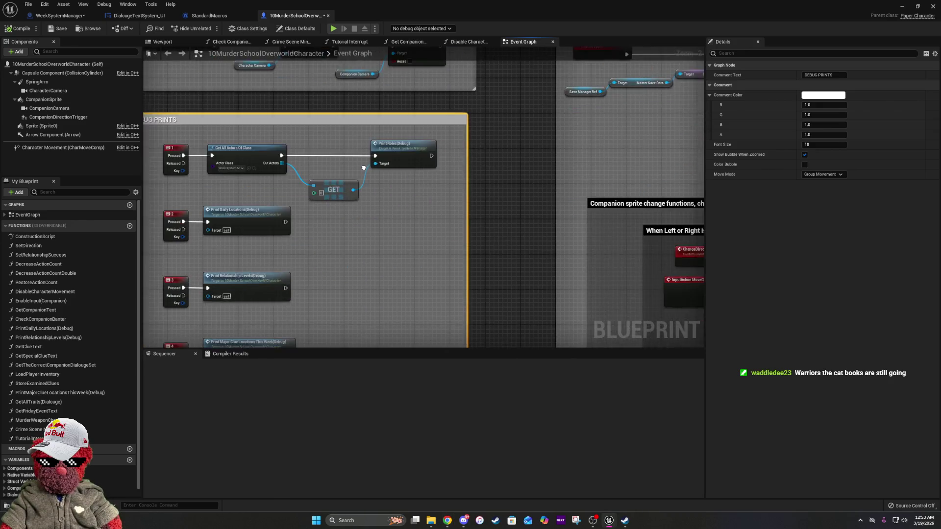
scroll(363, 168, "down", 4)
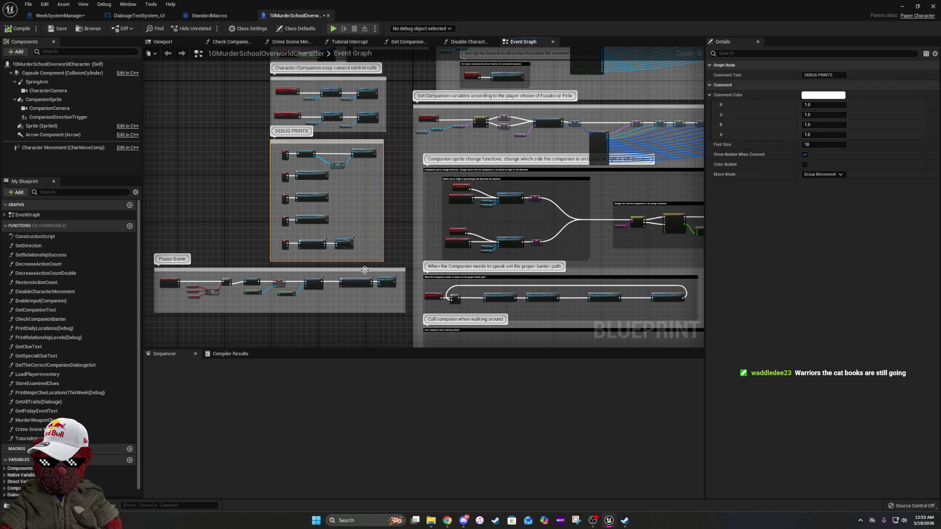
left_click(365, 272)
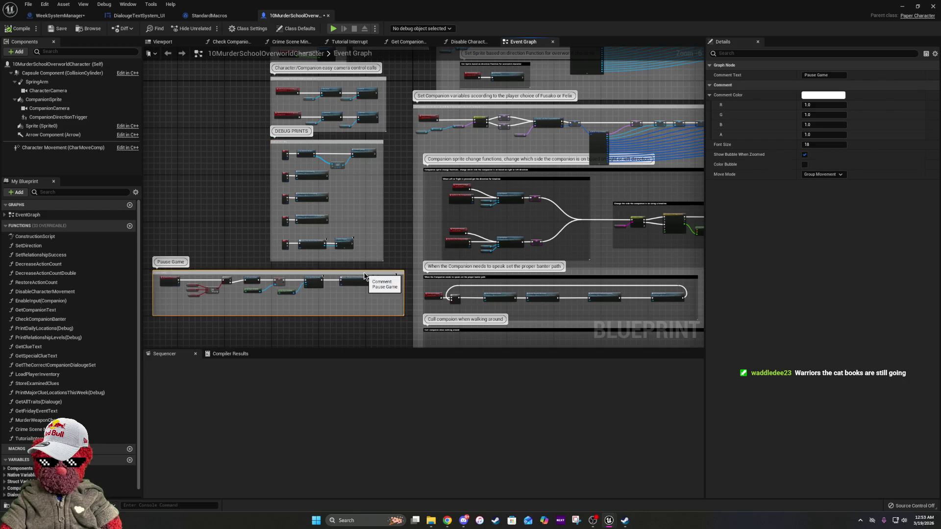
mouse_move(393, 149)
left_mouse_down()
mouse_move(390, 357)
mouse_move(466, 334)
mouse_move(171, 286)
left_mouse_up()
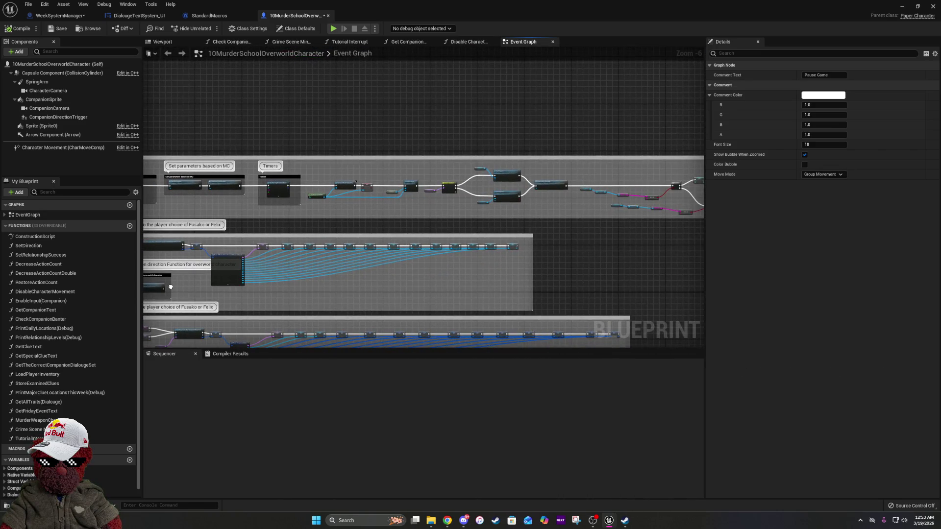
scroll(258, 198, "up", 5)
mouse_move(258, 198)
left_mouse_down()
mouse_move(567, 215)
mouse_move(201, 196)
left_mouse_up()
left_click_drag(567, 276, 212, 298)
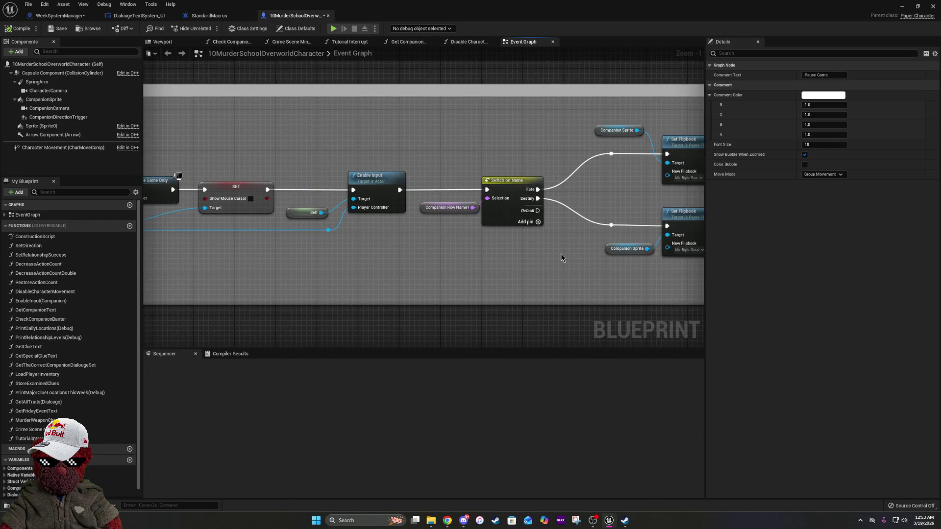
left_click_drag(560, 258, 292, 248)
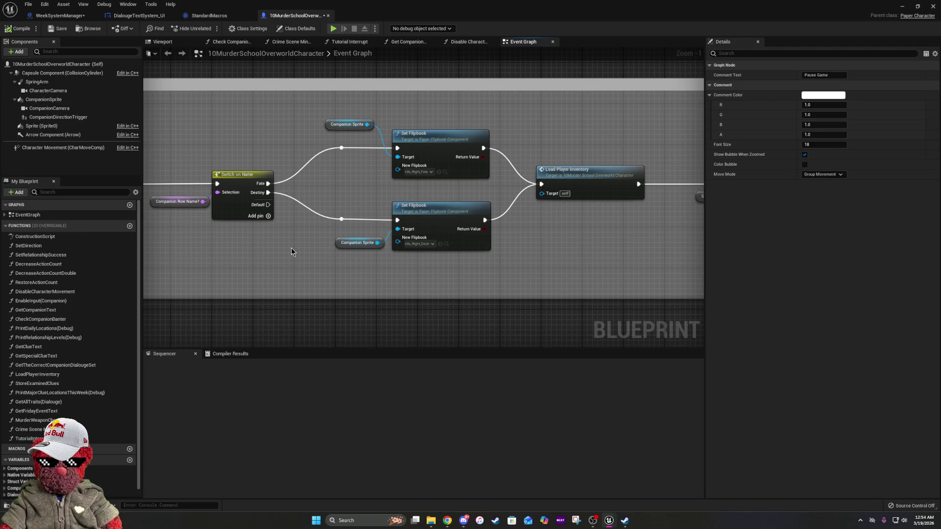
left_click(342, 221)
left_click(414, 216, "ctrl")
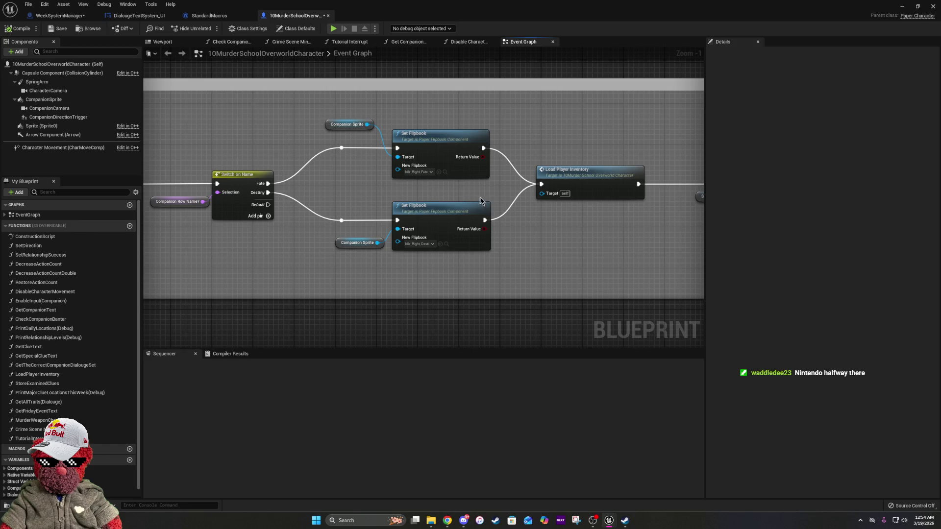
mouse_move(572, 215)
left_mouse_down()
mouse_move(387, 221)
mouse_move(195, 263)
mouse_move(107, 263)
left_mouse_up()
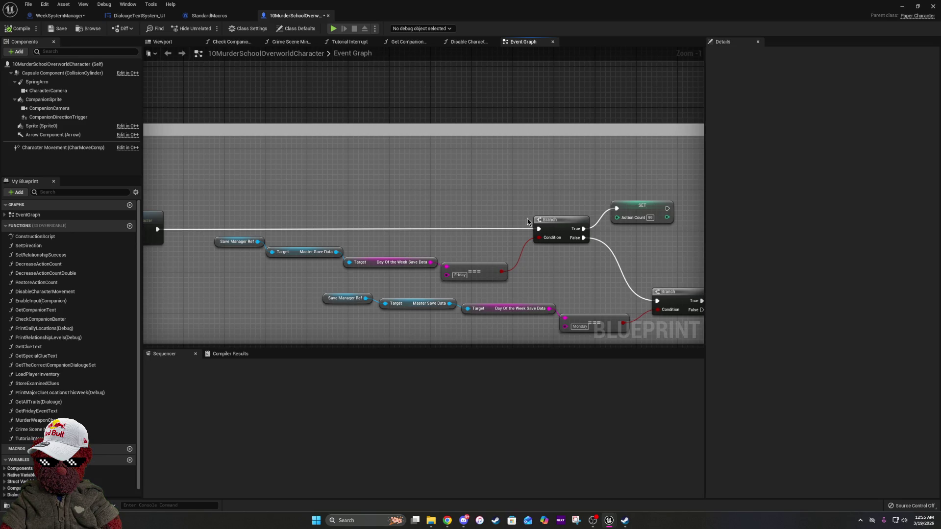
mouse_move(532, 221)
left_mouse_down()
mouse_move(475, 163)
mouse_move(361, 177)
left_mouse_up()
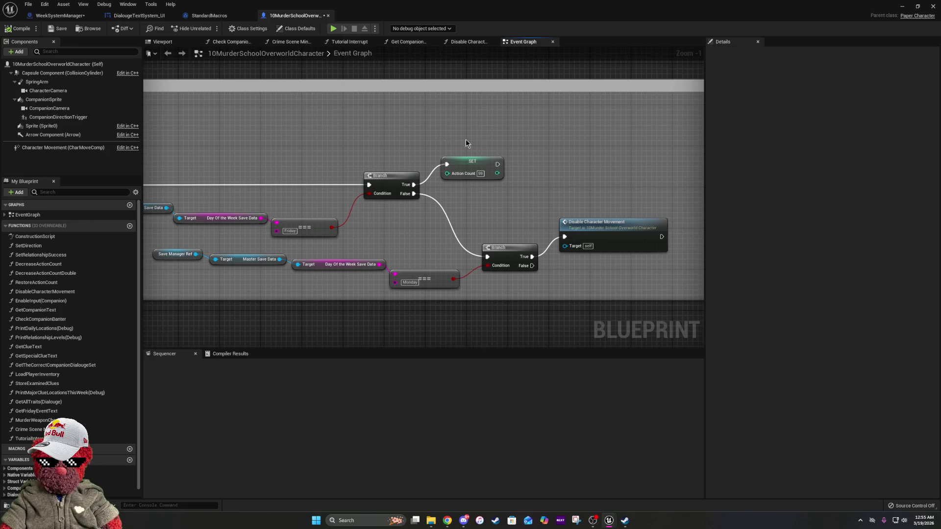
mouse_move(267, 195)
left_mouse_down()
mouse_move(686, 182)
mouse_move(254, 181)
mouse_move(329, 188)
left_mouse_up()
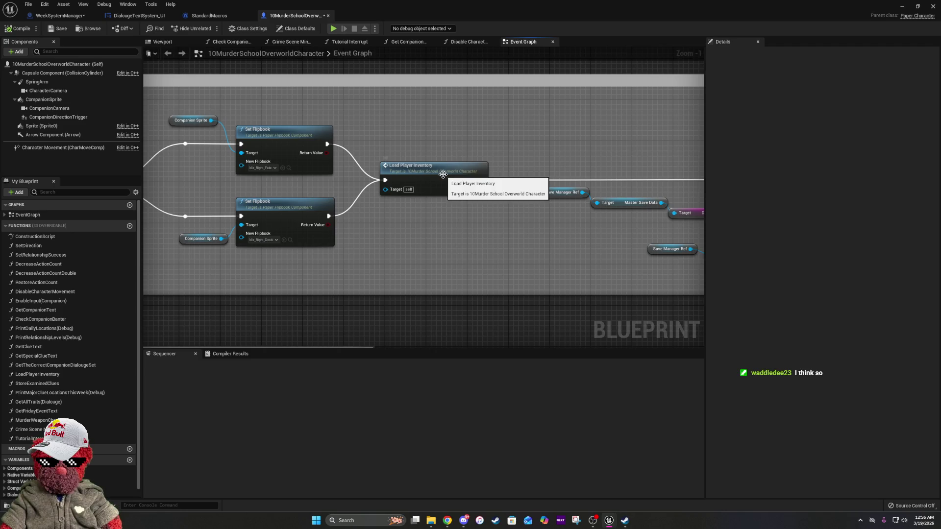
left_click_drag(235, 215, 295, 199)
Zoom the Event Graph out to Zoom -8 and pan to the Begin Play comment box
scroll(295, 199, "down", 2)
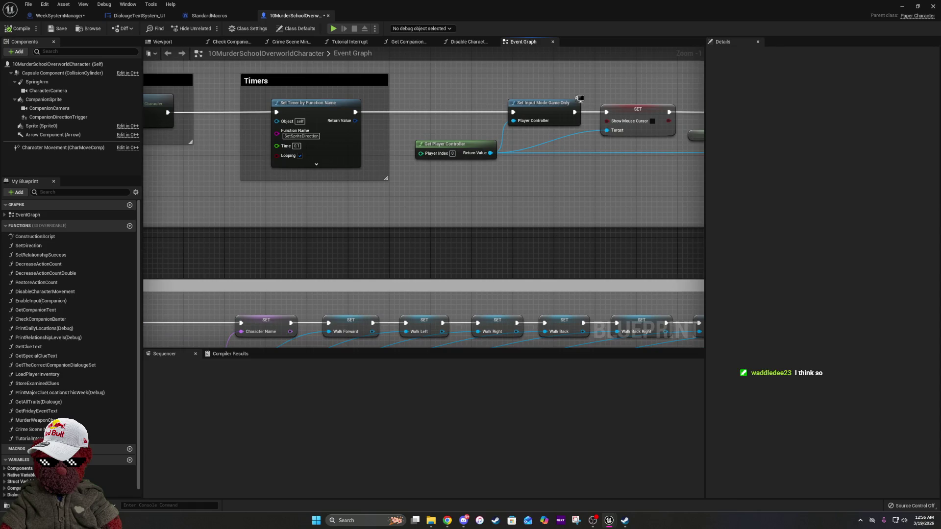
scroll(379, 204, "down", 2)
scroll(379, 205, "down", 3)
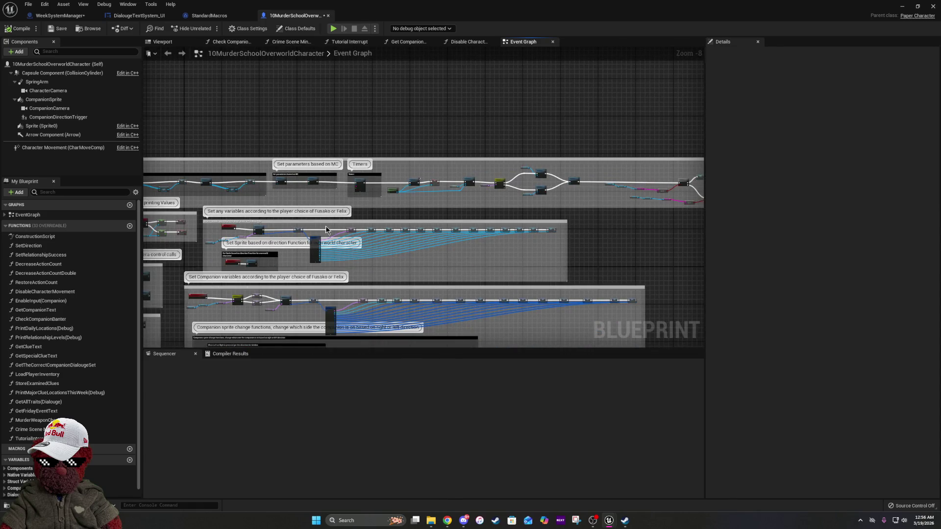
left_click_drag(379, 202, 413, 121)
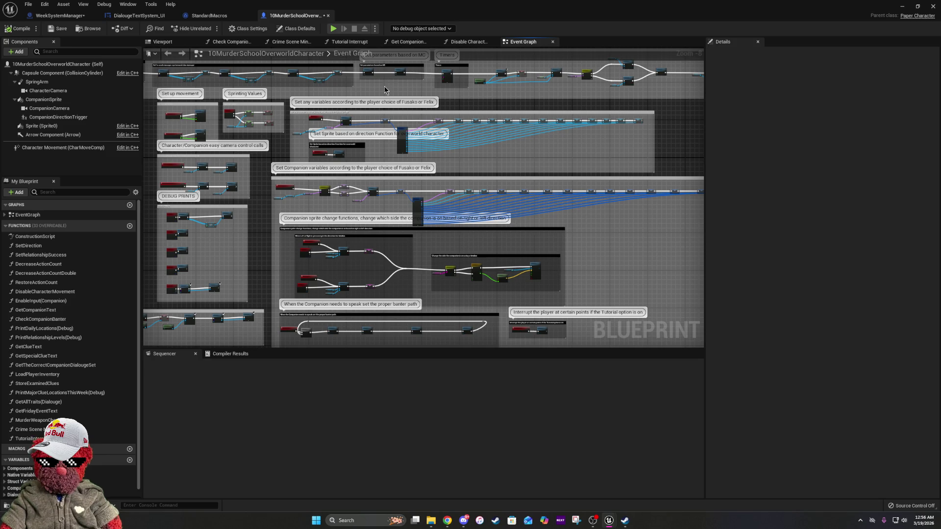
left_click_drag(267, 122, 441, 164)
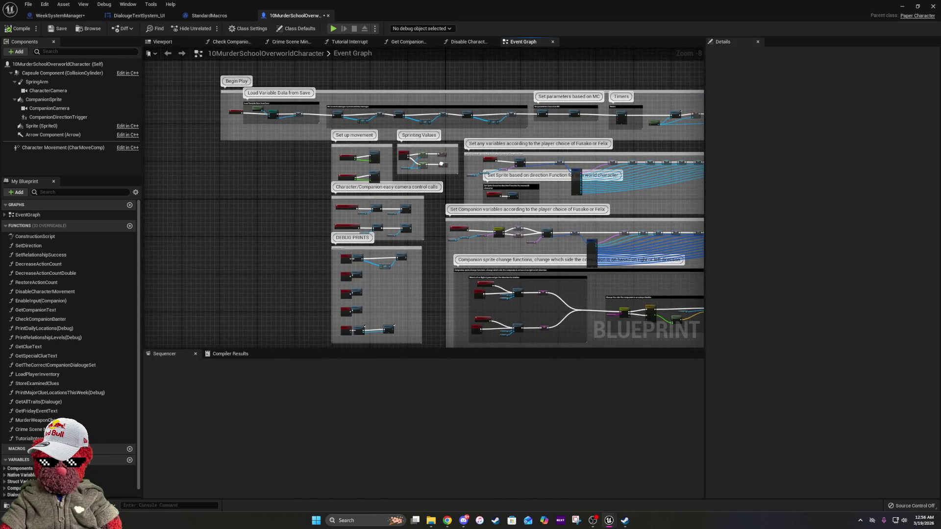
scroll(378, 228, "up", 7)
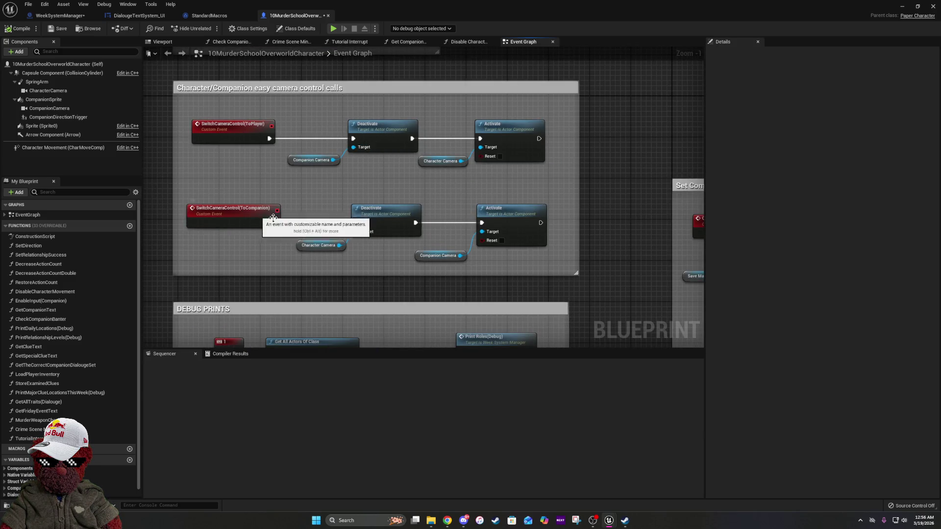
left_click_drag(444, 166, 318, 58)
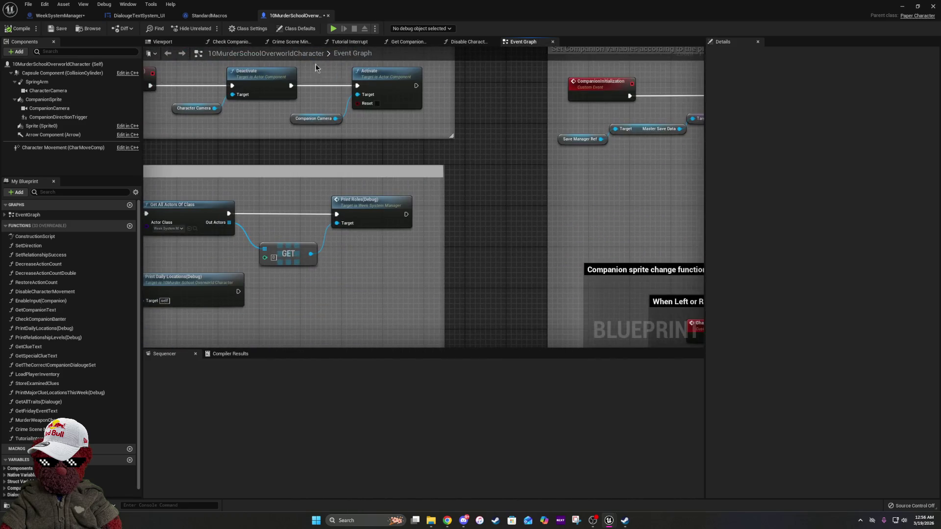
scroll(420, 98, "down", 3)
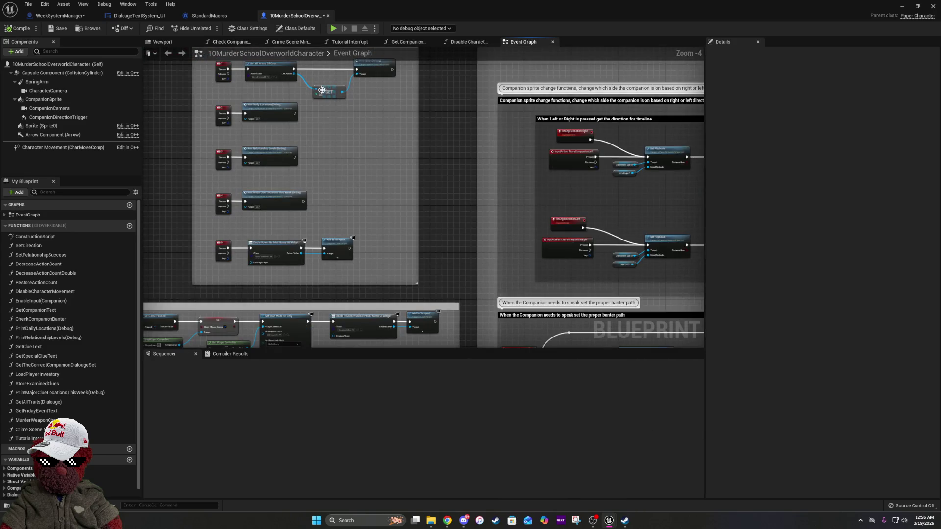
scroll(250, 198, "up", 3)
left_click_drag(283, 142, 315, 273)
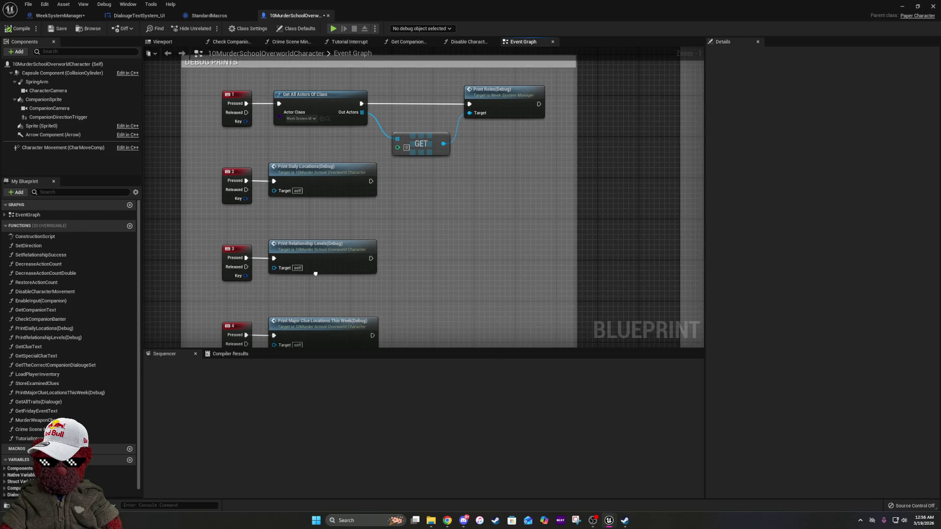
mouse_move(317, 254)
left_mouse_down()
mouse_move(353, 100)
mouse_move(322, 158)
left_mouse_up()
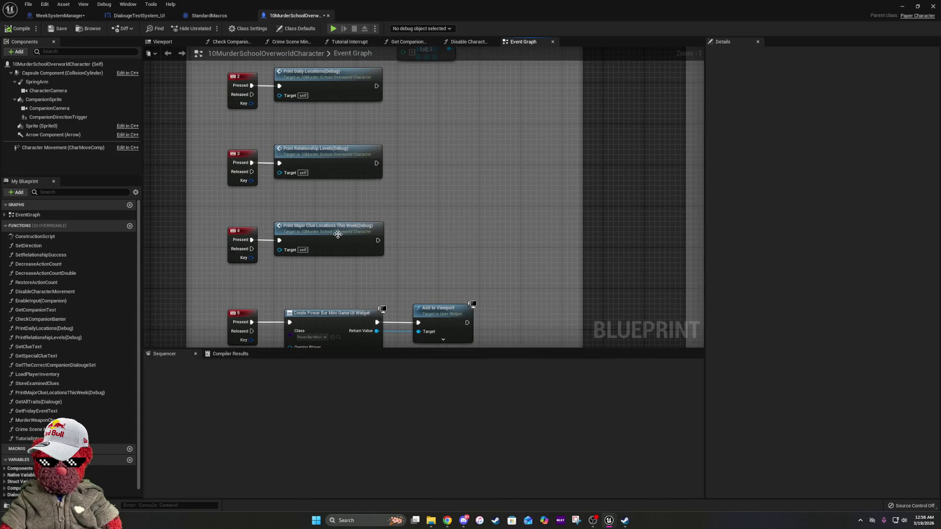
scroll(335, 232, "down", 2)
mouse_move(410, 273)
left_mouse_down()
mouse_move(298, 272)
mouse_move(298, 157)
mouse_move(299, 243)
mouse_move(323, 334)
left_mouse_up()
scroll(323, 281, "up", 2)
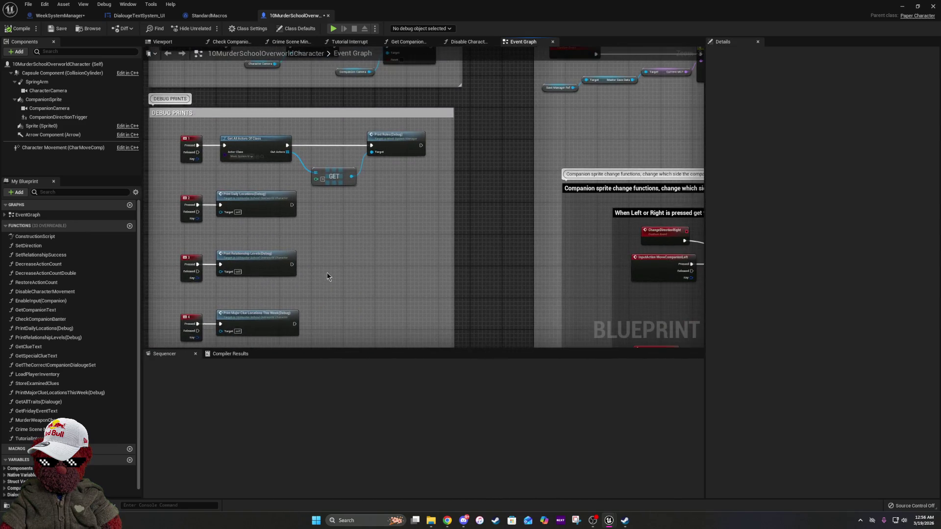
left_click_drag(323, 280, 324, 378)
mouse_move(400, 207)
left_mouse_down()
mouse_move(405, 301)
mouse_move(280, 281)
mouse_move(394, 281)
left_mouse_up()
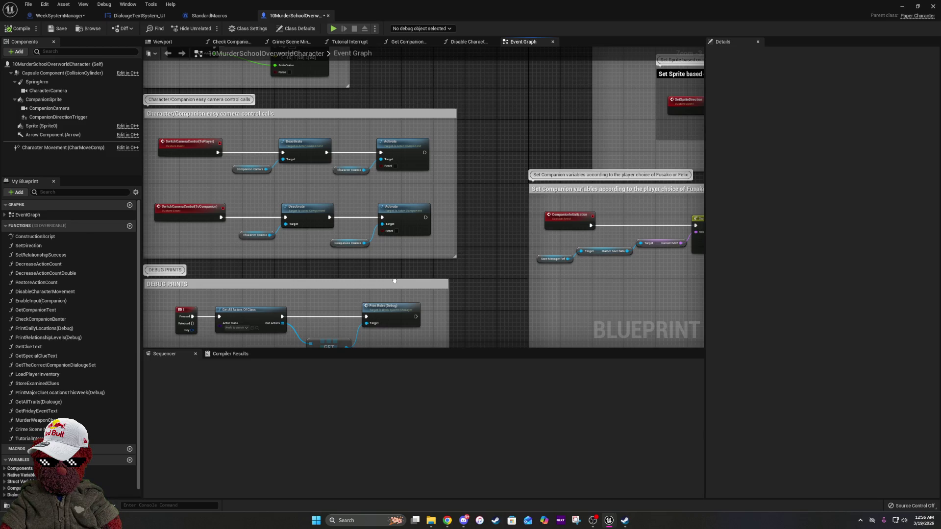
scroll(394, 280, "down", 4)
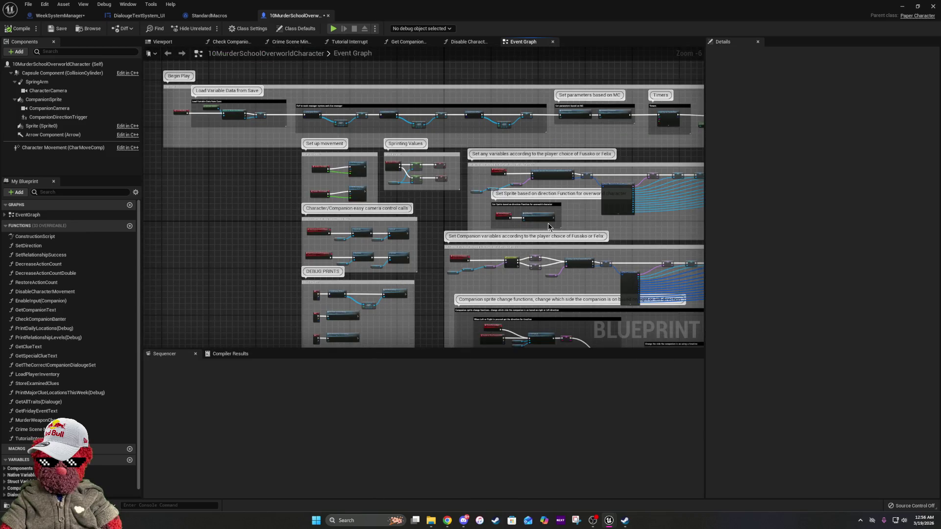
mouse_move(549, 227)
left_mouse_down()
mouse_move(325, 81)
mouse_move(239, 10)
left_mouse_up()
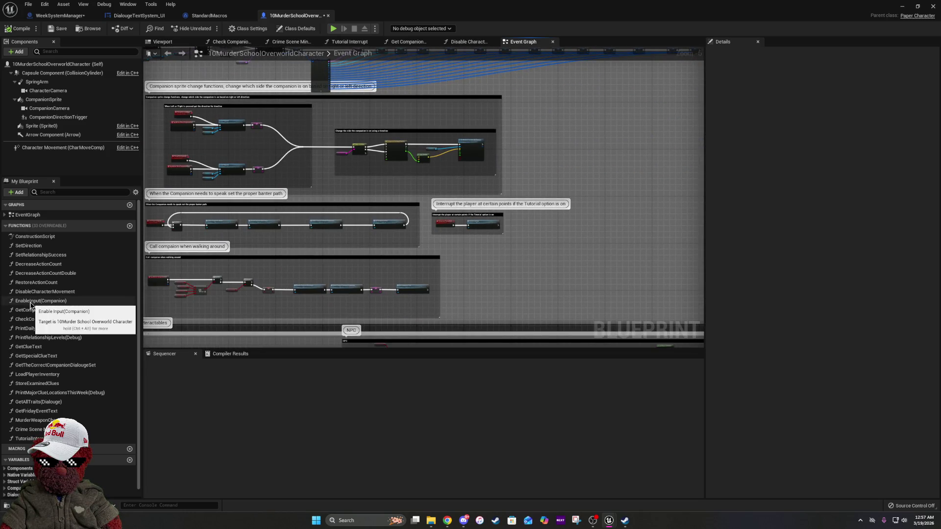
scroll(58, 316, "down", 1)
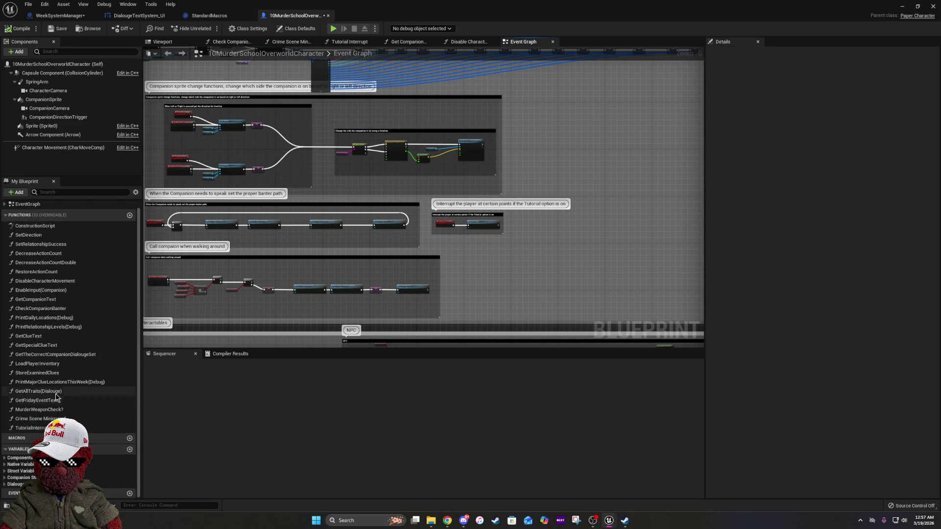
scroll(60, 351, "up", 1)
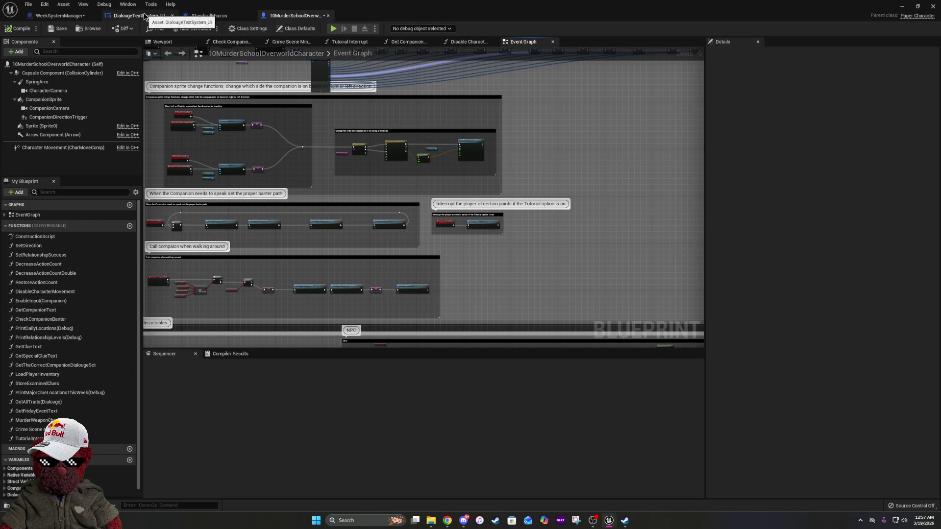
left_click(140, 15)
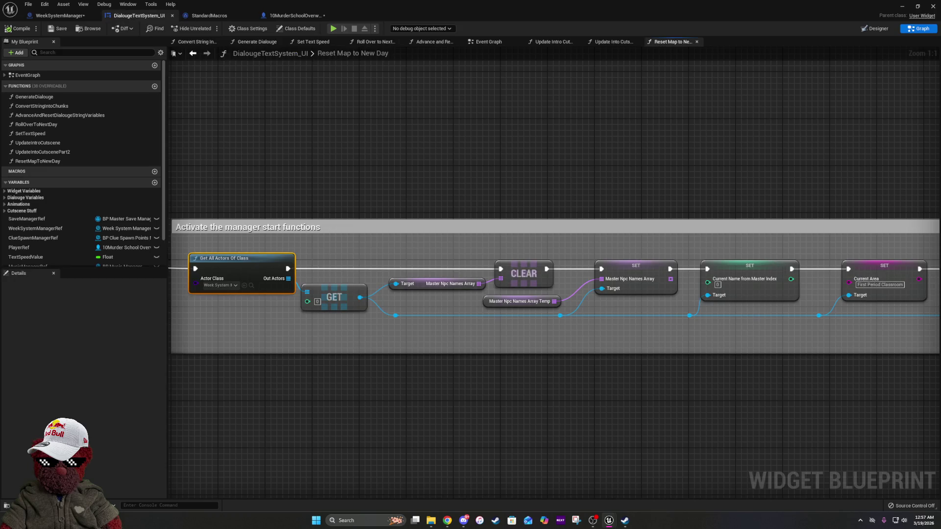
Open BP_ClueSpawnPointsManager's start event from the Start Clue Manager System call
scroll(554, 270, "right", 10)
mouse_move(777, 310)
left_mouse_down()
mouse_move(699, 294)
mouse_move(420, 294)
mouse_move(428, 294)
left_mouse_up()
left_click(599, 219)
double_click(599, 219)
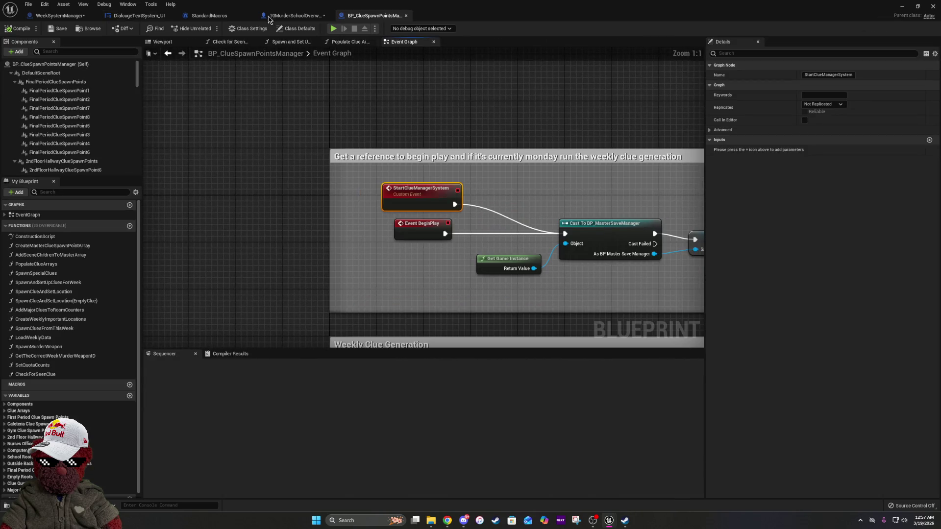
Return to the Reset Map to New Day graph and frame the manager start functions
left_click(275, 15)
left_click(139, 16)
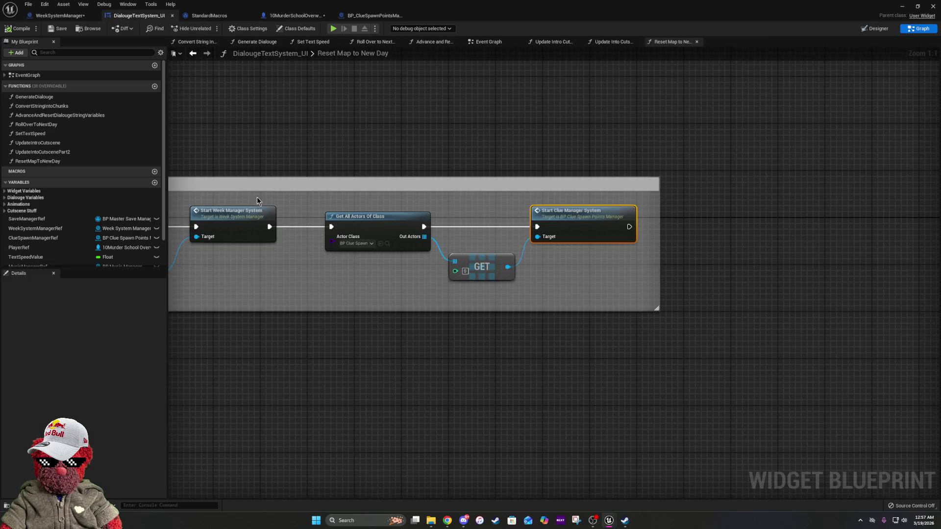
mouse_move(791, 223)
left_mouse_down()
mouse_move(940, 218)
mouse_move(669, 203)
mouse_move(939, 220)
left_mouse_up()
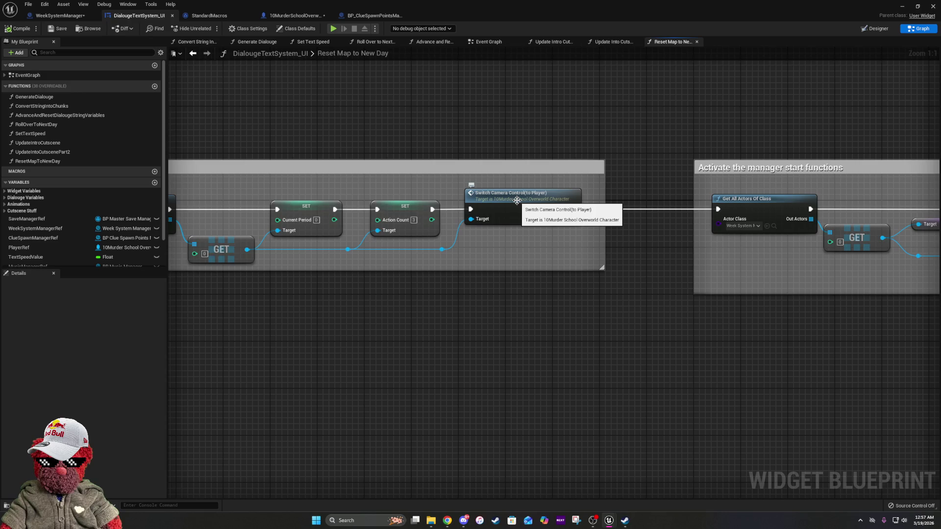
mouse_move(517, 200)
left_mouse_down()
mouse_move(255, 143)
mouse_move(584, 147)
left_mouse_up()
left_click_drag(582, 209, 907, 224)
left_click_drag(234, 245, 382, 243)
type("r")
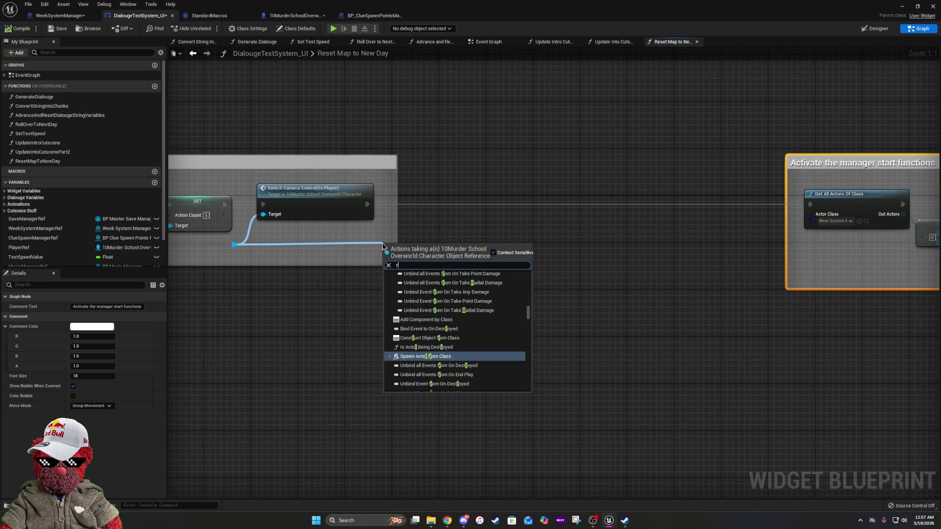
type("e")
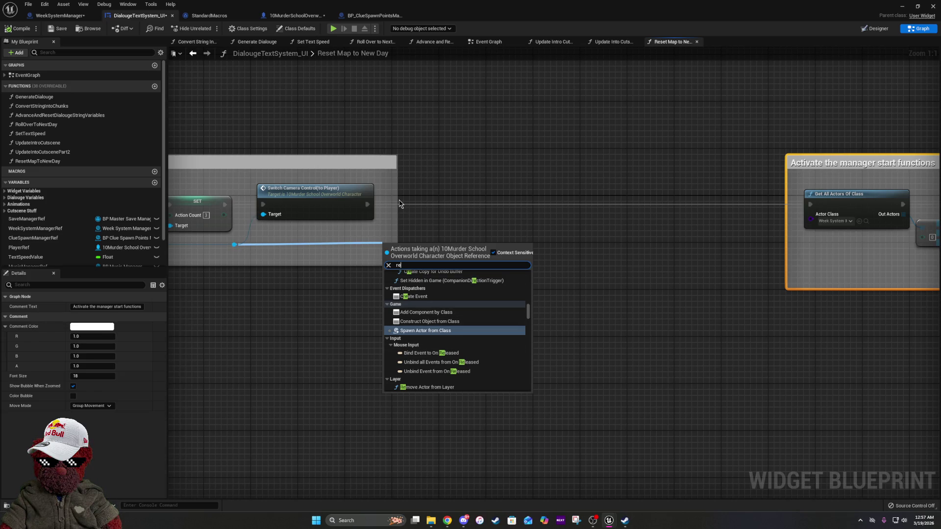
key("BackSpace")
key("BackSpace")
type("rer")
scroll(420, 384, "down", 2)
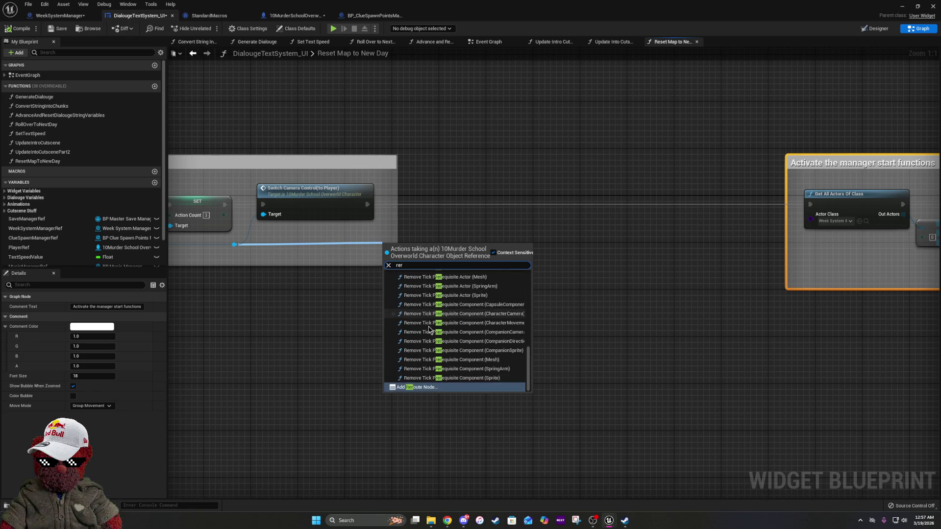
left_click(420, 386)
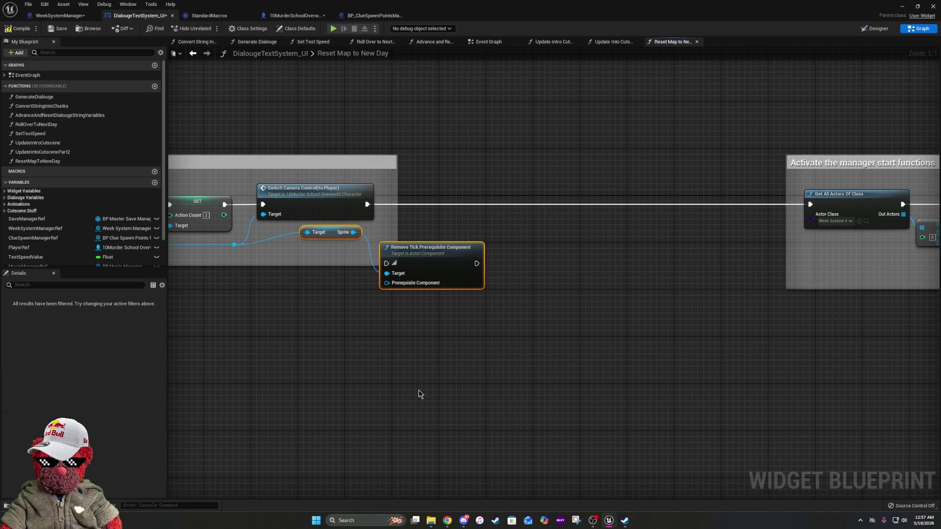
left_click(312, 282)
key("ctrl+z")
left_click(330, 234)
key("Delete")
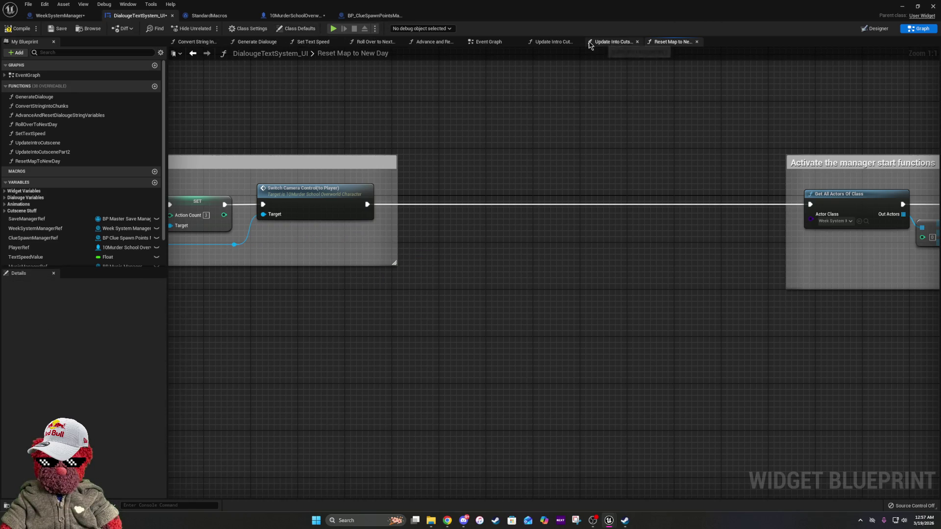
Switch DialougeTextSystem_UI to its Event Graph and survey the Switch on String, inventory and companion groups
left_click(511, 43)
scroll(300, 212, "down", 3)
scroll(299, 212, "down", 3)
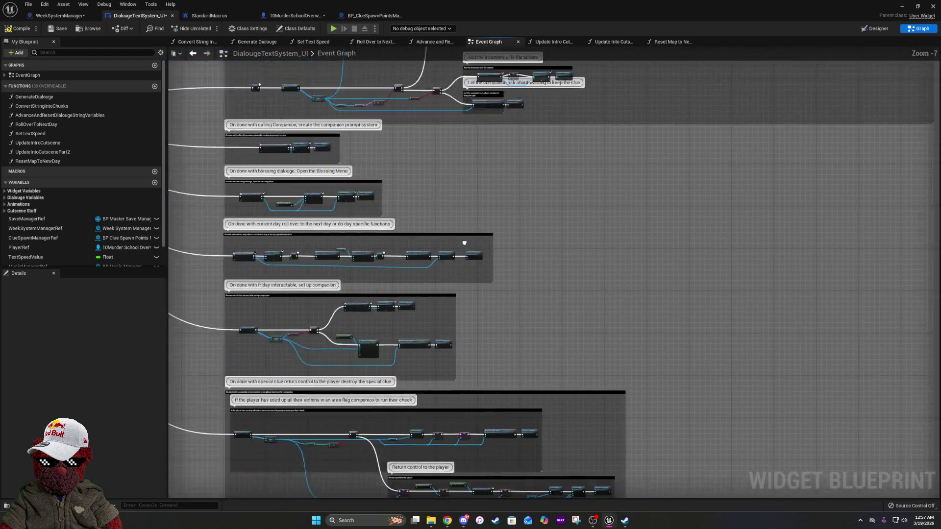
scroll(510, 176, "up", 5)
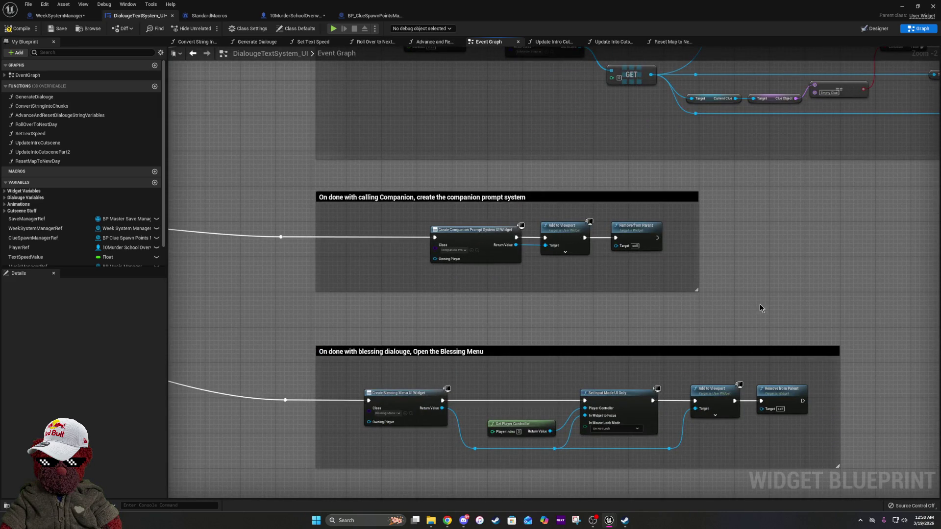
mouse_move(796, 191)
left_mouse_down()
mouse_move(931, 333)
mouse_move(936, 274)
left_mouse_up()
scroll(490, 375, "down", 3)
mouse_move(491, 375)
left_mouse_down()
mouse_move(358, 375)
mouse_move(322, 351)
left_mouse_up()
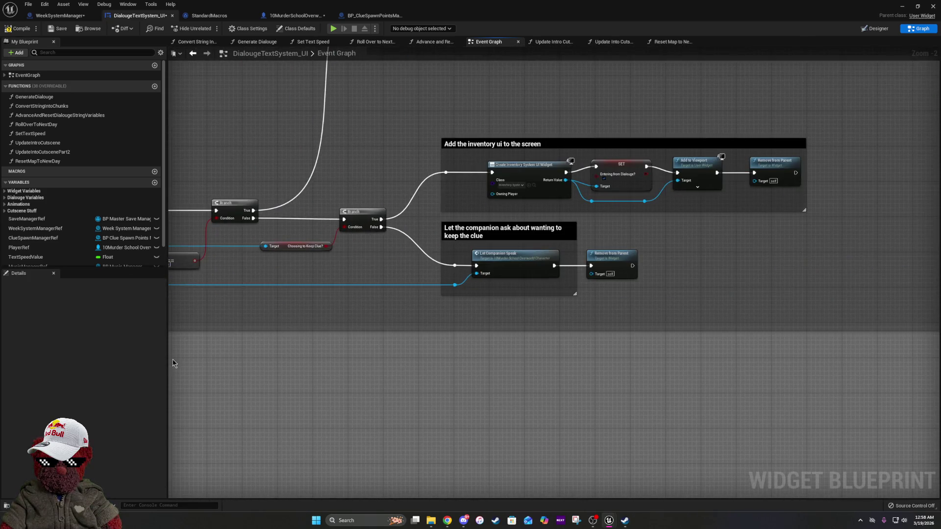
scroll(322, 350, "down", 1)
left_click_drag(613, 147, 612, 297)
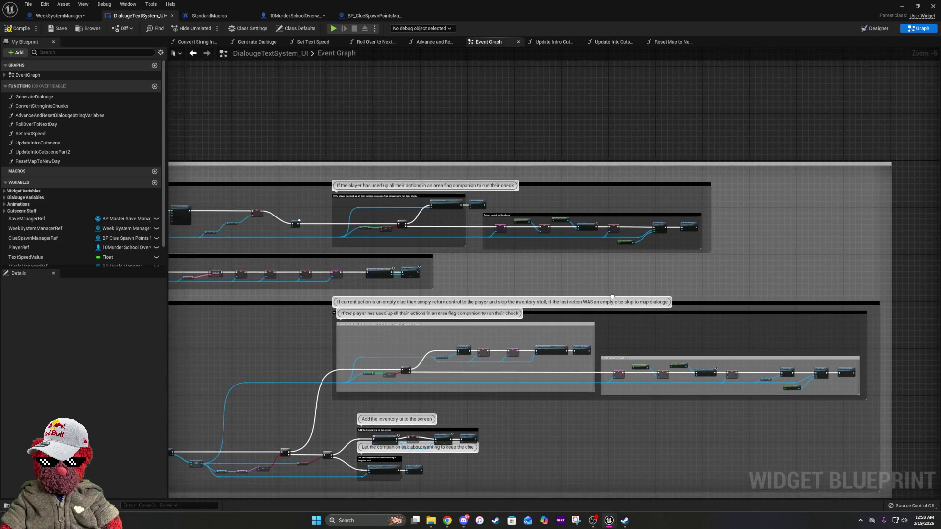
scroll(612, 297, "up", 3)
scroll(519, 196, "down", 1)
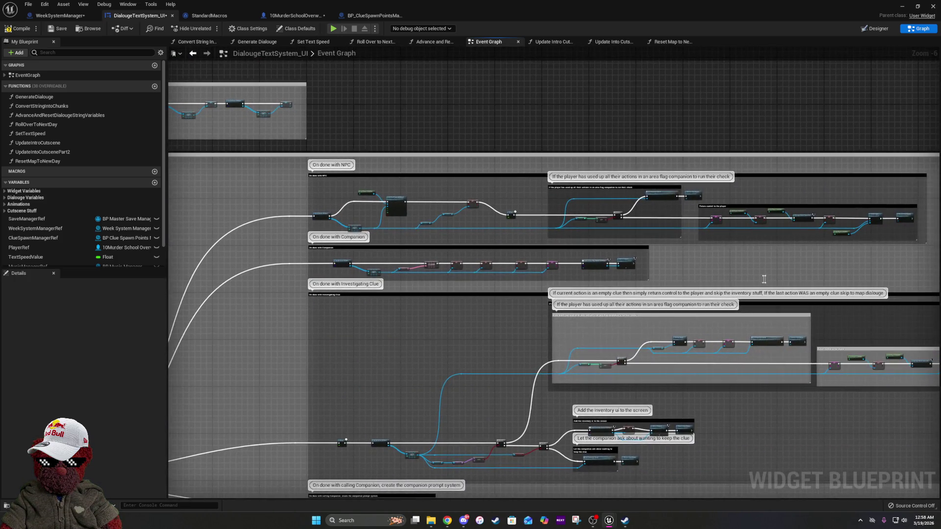
scroll(519, 196, "up", 3)
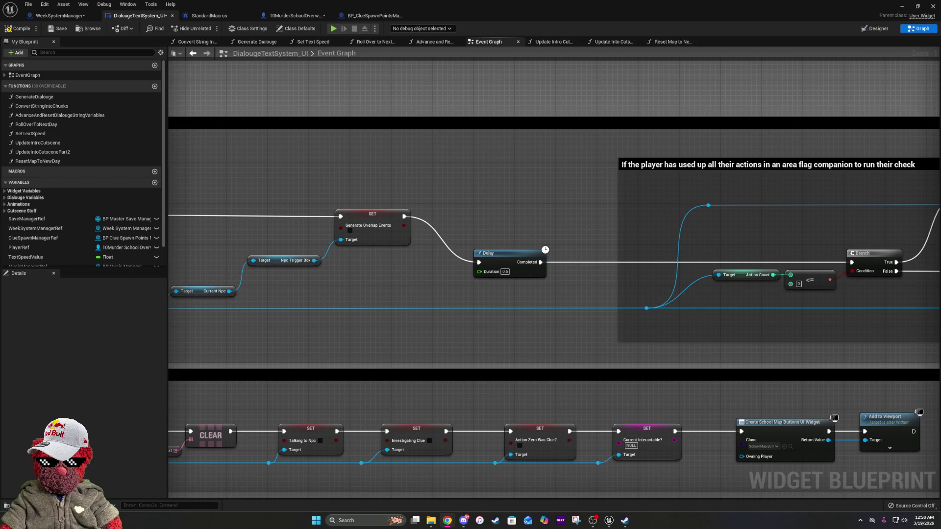
Follow the wire to the action-count check and the Return control to the player group
mouse_move(308, 282)
left_mouse_down()
mouse_move(552, 247)
mouse_move(867, 241)
mouse_move(332, 205)
mouse_move(701, 241)
mouse_move(302, 233)
left_mouse_up()
left_click_drag(807, 222, 575, 222)
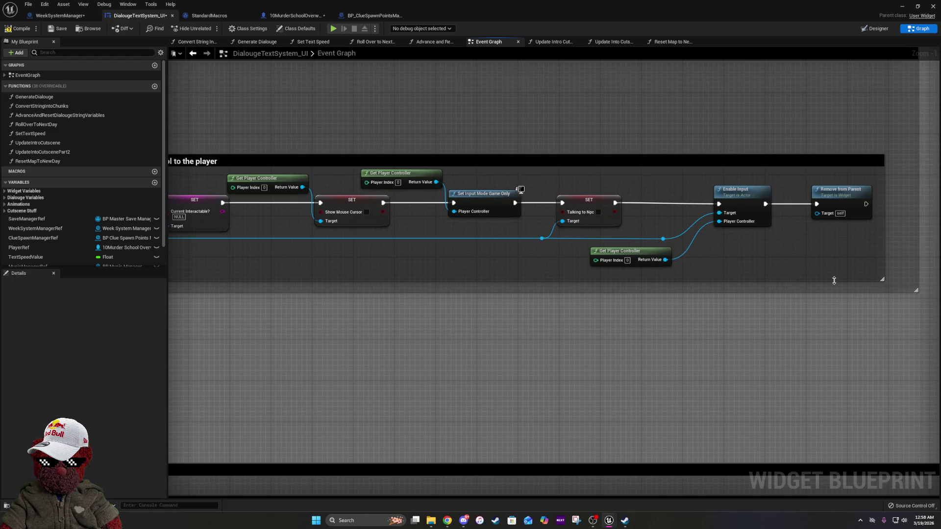
left_click_drag(583, 242, 712, 245)
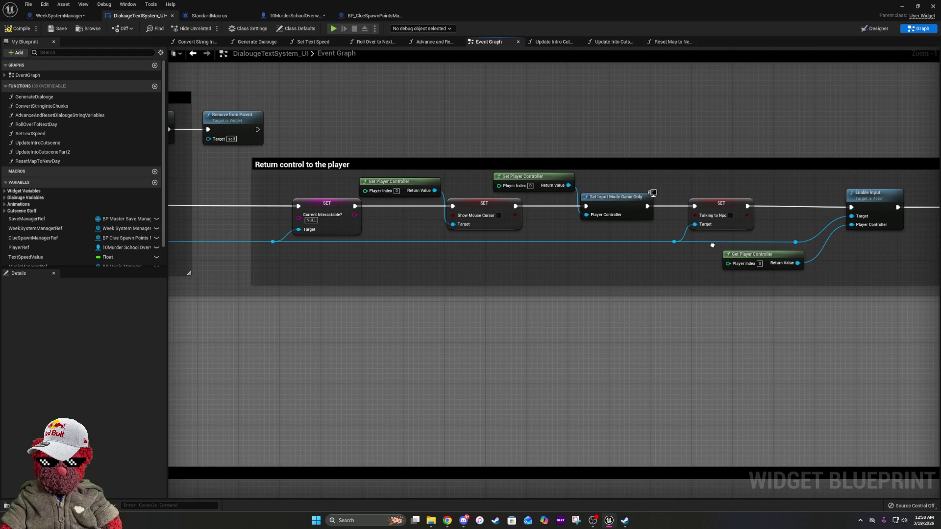
scroll(712, 245, "down", 2)
mouse_move(712, 245)
left_mouse_down()
mouse_move(508, 294)
mouse_move(287, 471)
mouse_move(710, 284)
mouse_move(745, 317)
mouse_move(798, 447)
mouse_move(752, 210)
mouse_move(400, 269)
left_mouse_up()
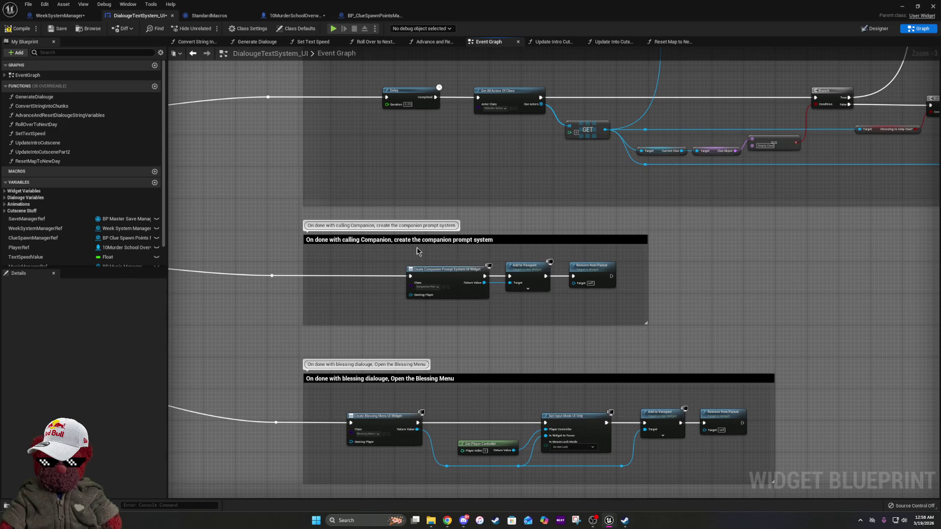
left_click_drag(569, 361, 597, 211)
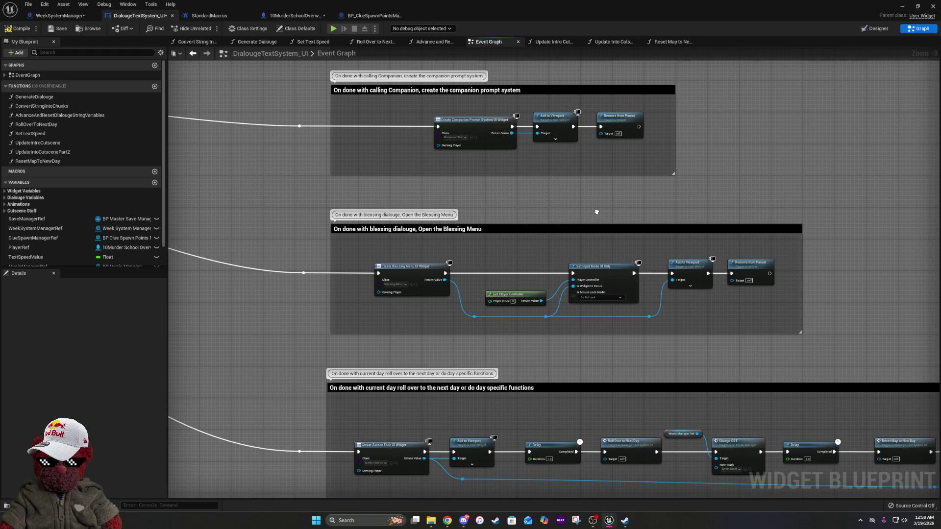
left_click_drag(596, 212, 598, 137)
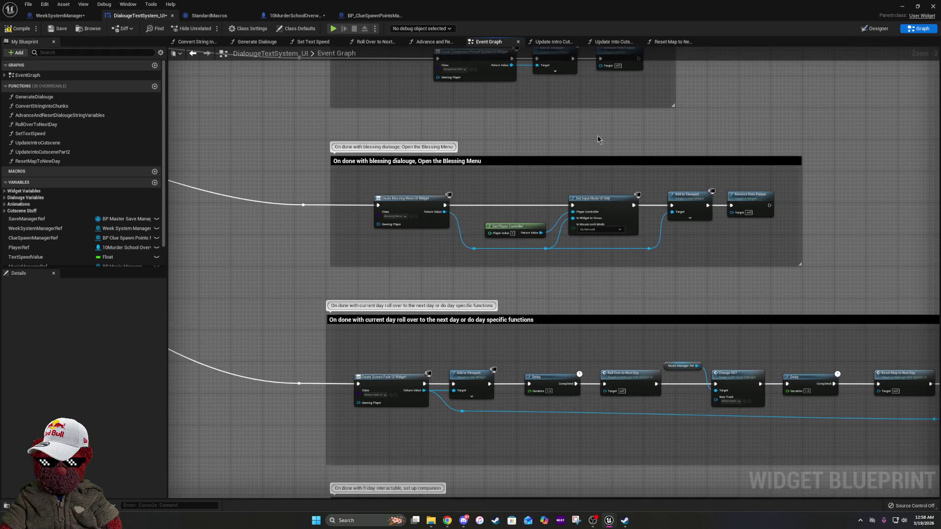
left_click_drag(549, 306, 566, 136)
left_click_drag(480, 444, 507, 59)
left_click_drag(579, 472, 539, 294)
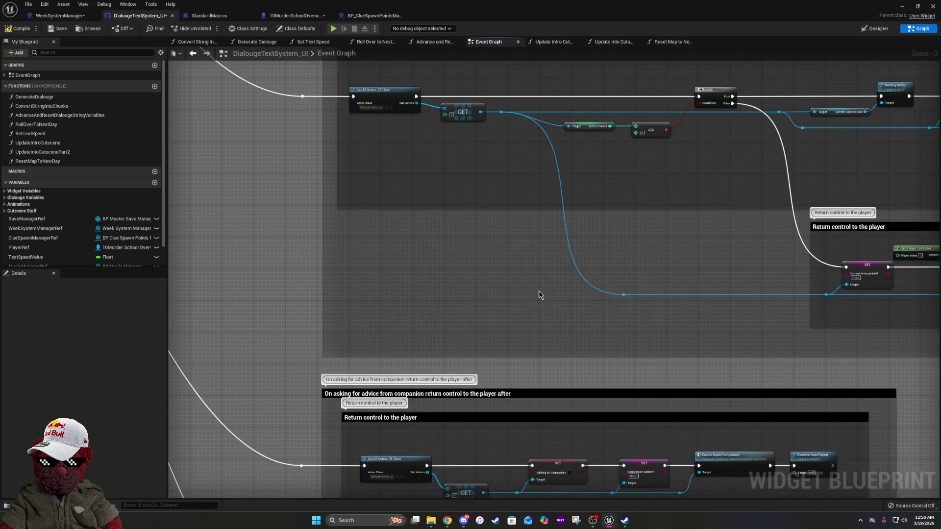
mouse_move(519, 457)
left_mouse_down()
mouse_move(500, 283)
mouse_move(420, 260)
left_mouse_up()
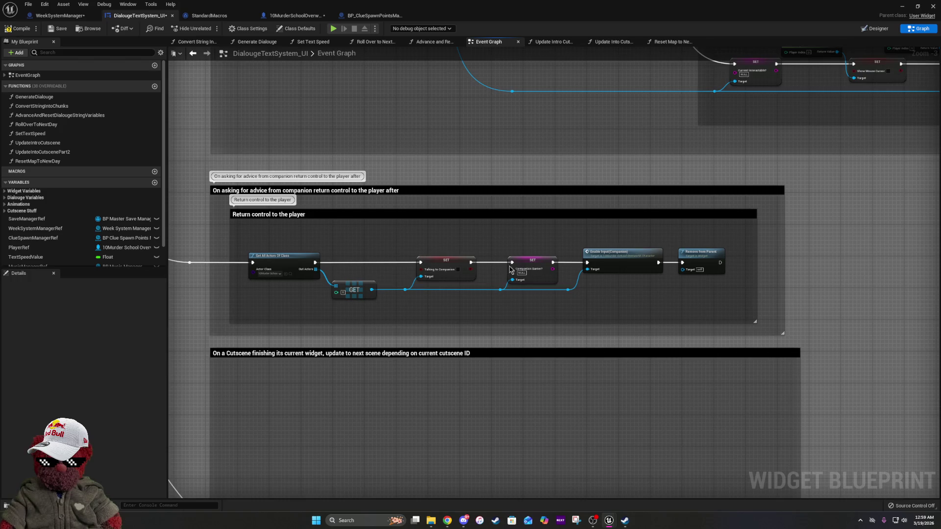
scroll(456, 274, "up", 3)
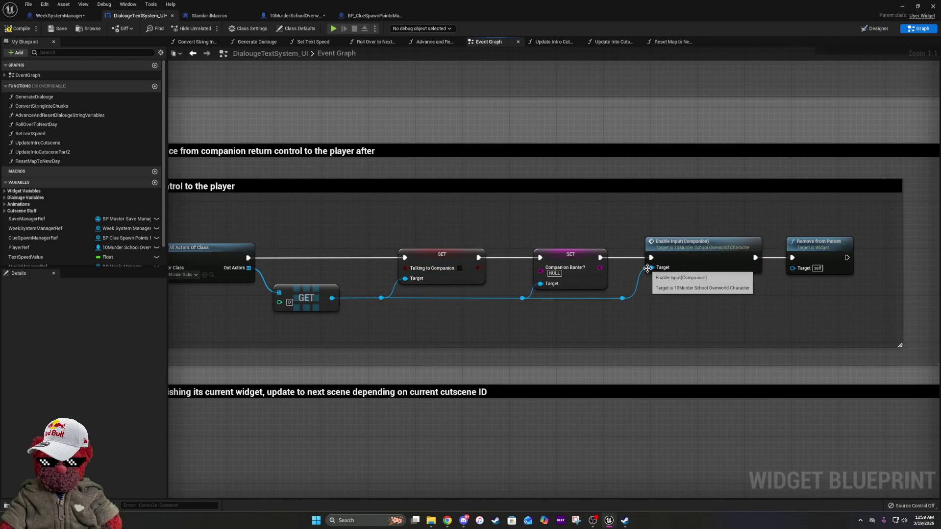
left_click_drag(387, 290, 537, 357)
scroll(537, 355, "down", 10)
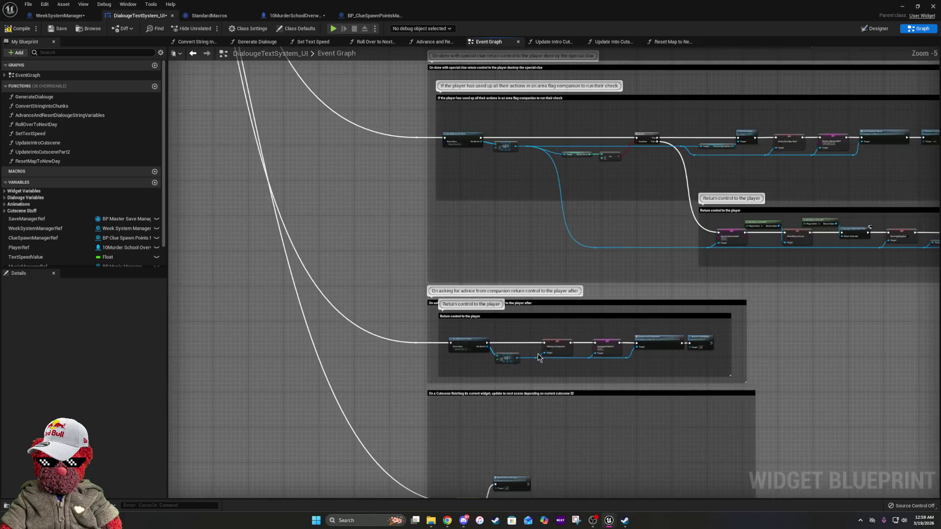
left_click_drag(489, 374, 489, 473)
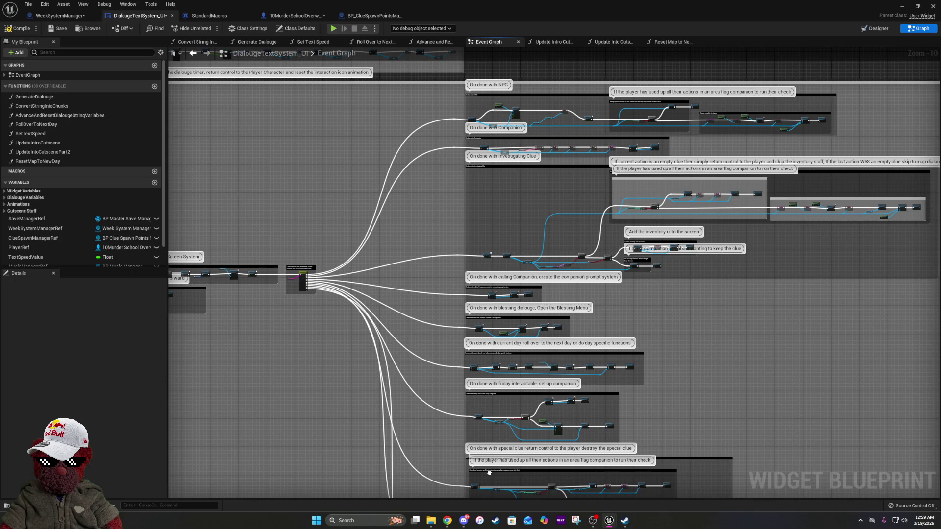
scroll(457, 216, "up", 7)
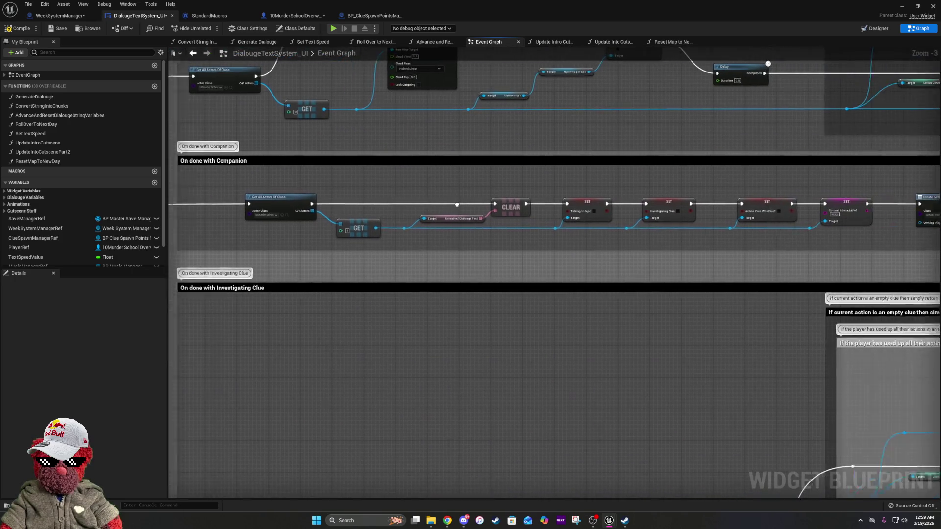
left_click_drag(456, 205, 336, 207)
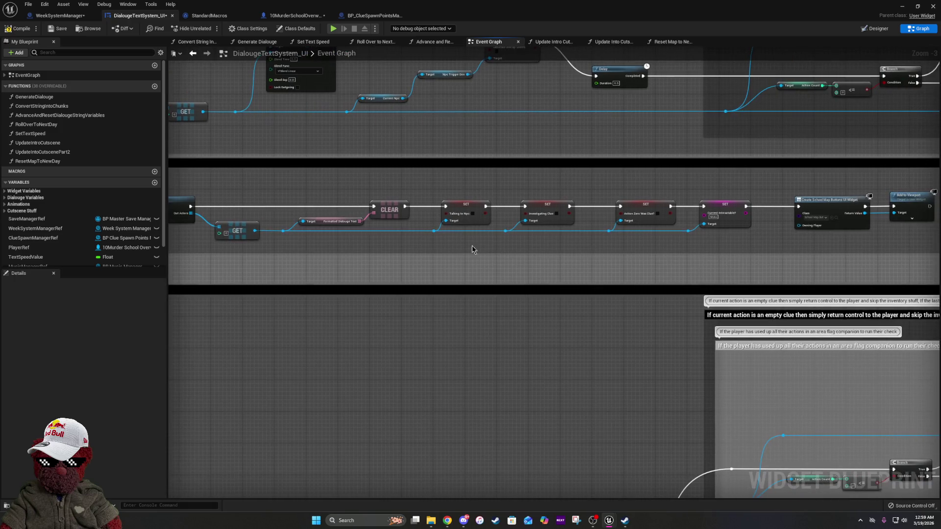
mouse_move(729, 222)
left_mouse_down()
mouse_move(939, 221)
mouse_move(602, 222)
left_mouse_up()
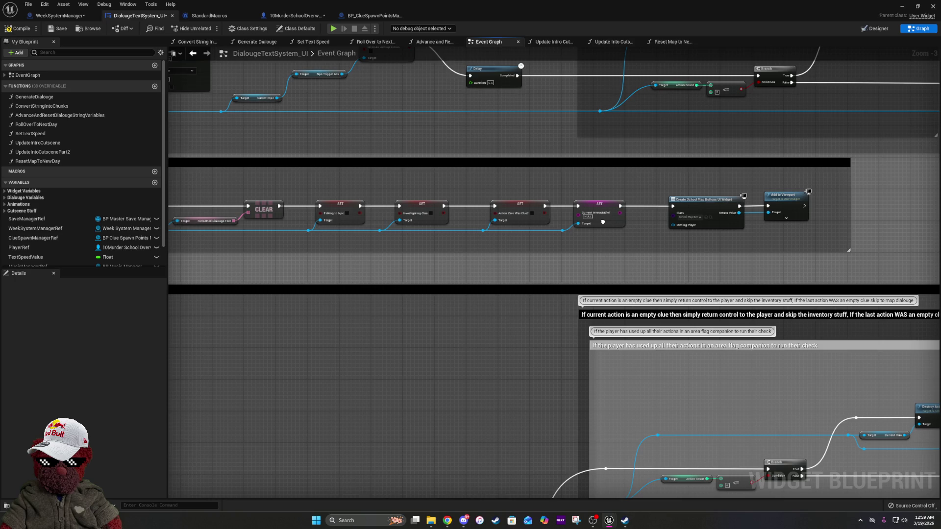
scroll(524, 216, "up", 3)
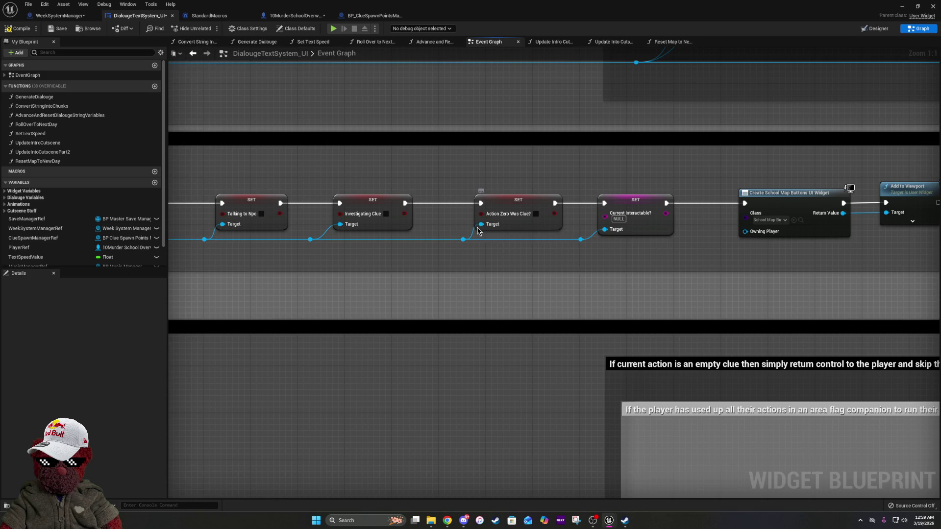
left_click_drag(477, 226, 859, 209)
scroll(568, 233, "down", 5)
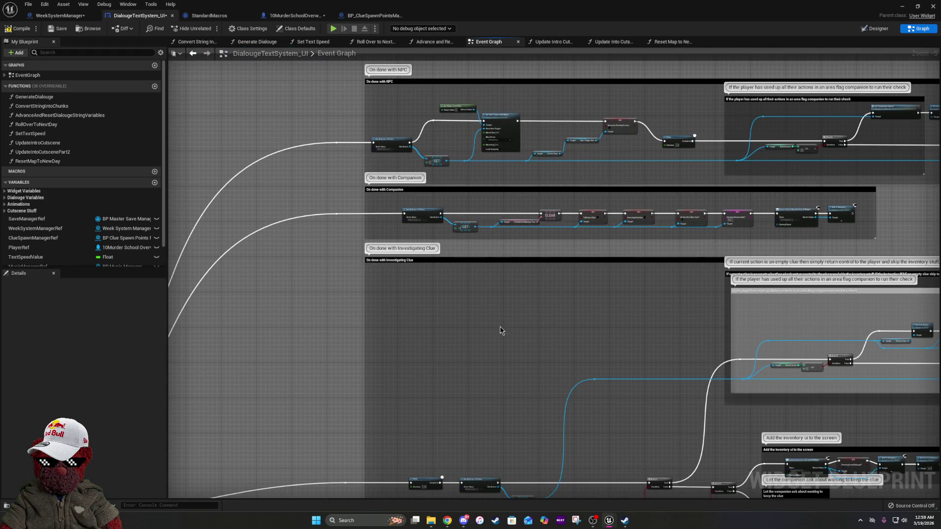
Pan to the blessing menu and day roll-over comment groups
left_click_drag(500, 327, 510, 96)
left_click_drag(491, 387, 491, 192)
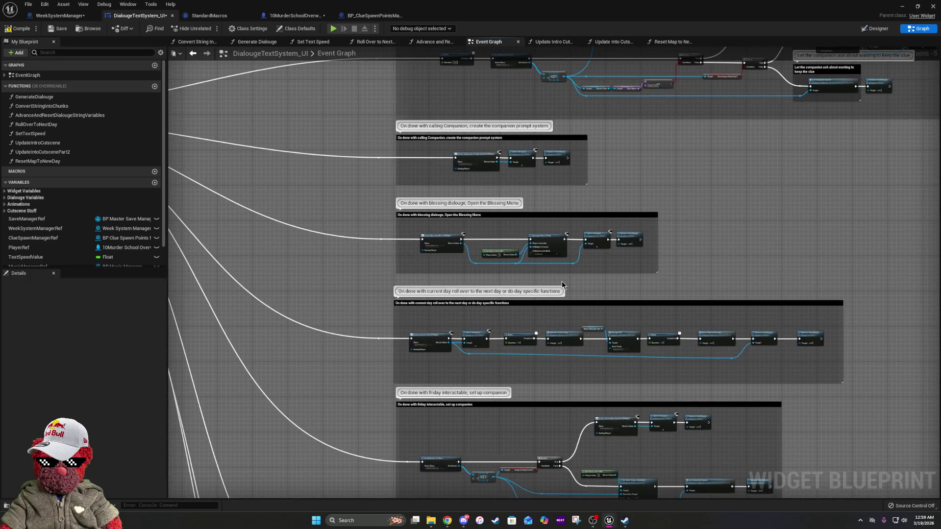
scroll(562, 284, "up", 2)
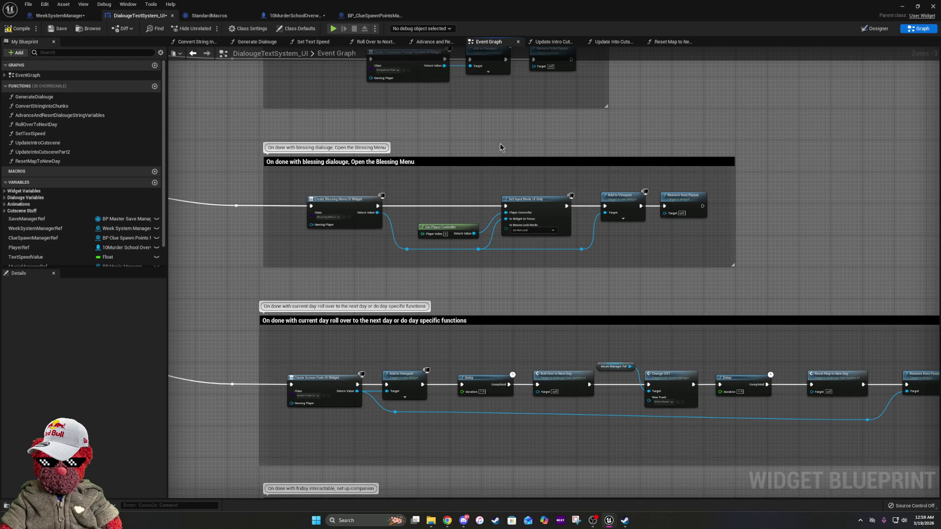
left_click_drag(652, 373, 620, 214)
scroll(382, 337, "down", 3)
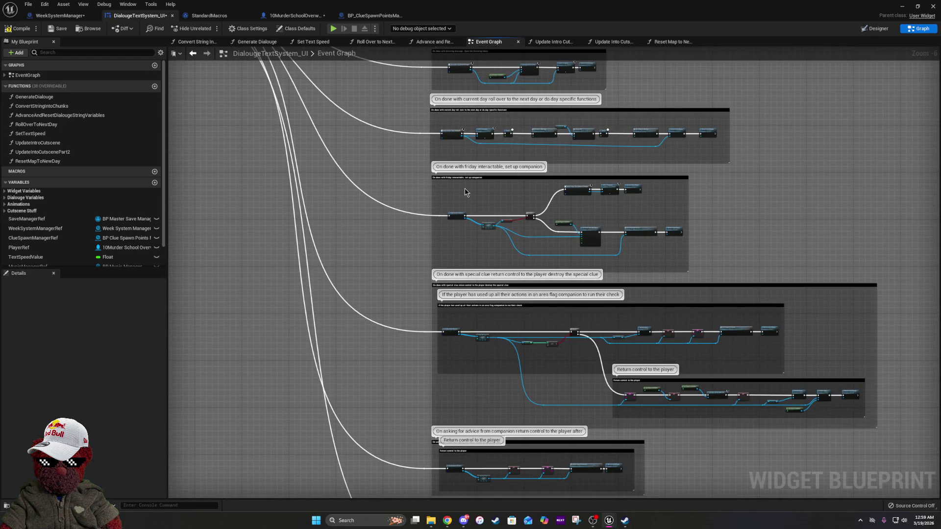
mouse_move(465, 193)
left_mouse_down()
mouse_move(453, 37)
mouse_move(416, 168)
mouse_move(426, 393)
left_mouse_up()
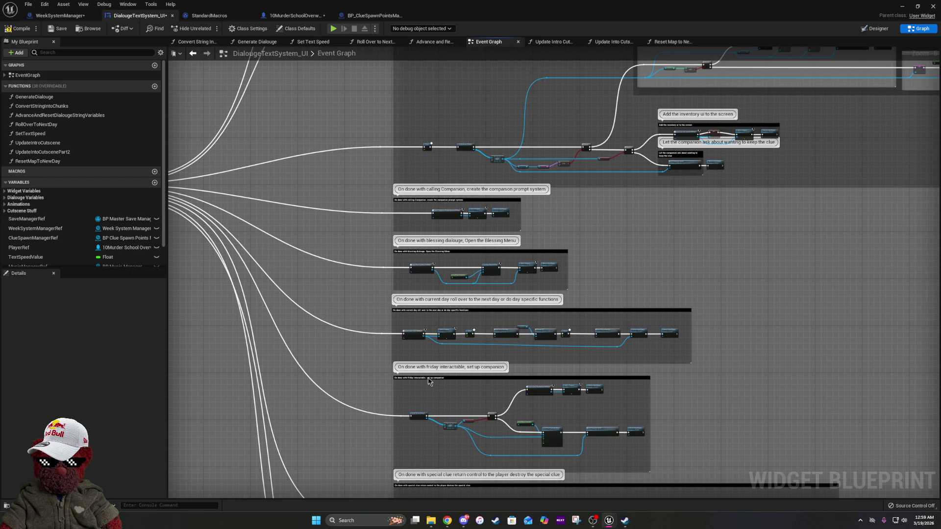
scroll(427, 394, "up", 5)
Open the Reset Map to New Day function at the roll-over's end and drag from the character reference
left_click_drag(706, 294, 401, 241)
mouse_move(637, 233)
left_mouse_down()
mouse_move(633, 223)
mouse_move(381, 204)
left_mouse_up()
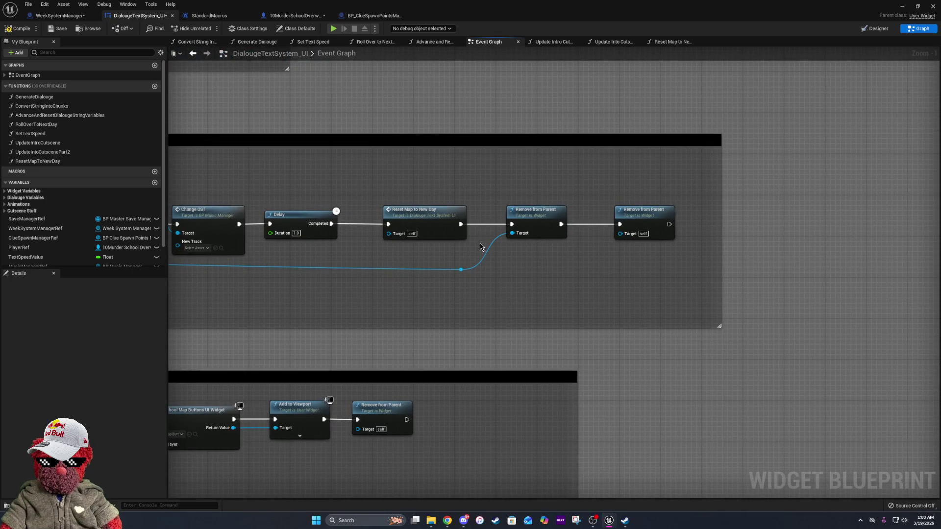
mouse_move(480, 247)
left_mouse_down()
mouse_move(912, 259)
mouse_move(922, 230)
left_mouse_up()
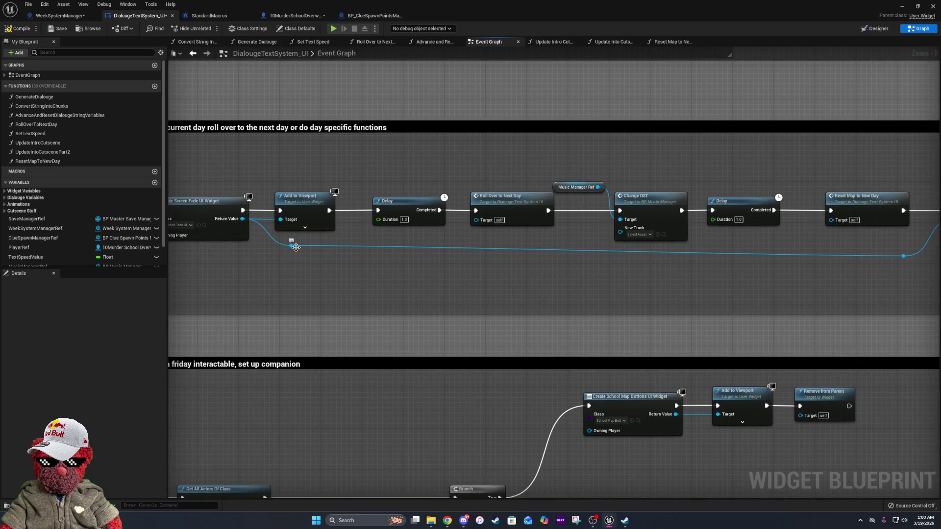
mouse_move(913, 261)
left_mouse_down()
mouse_move(613, 221)
mouse_move(528, 275)
left_mouse_up()
left_click(606, 216)
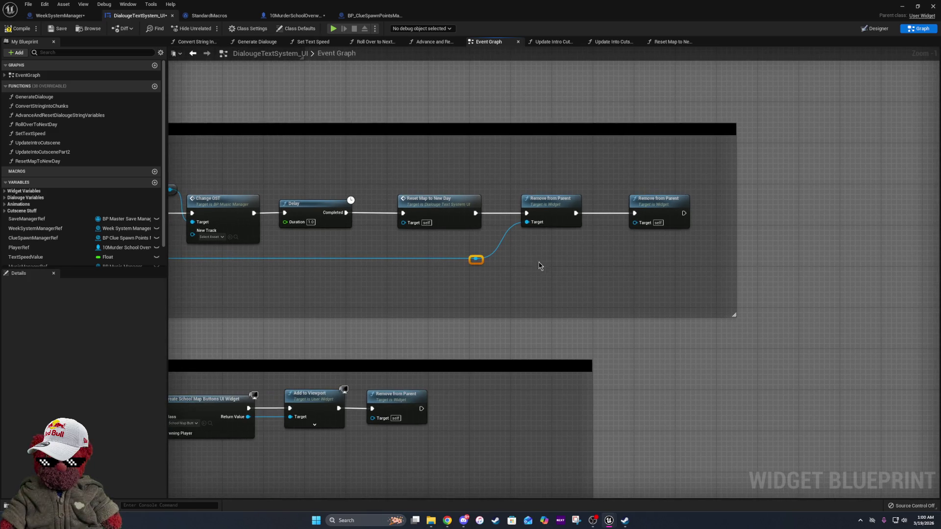
double_click(436, 199)
mouse_move(275, 232)
left_mouse_down()
mouse_move(610, 265)
mouse_move(581, 265)
left_mouse_up()
Add a reroute on the character reference wire and an Enable Input(Companion) call from it
type("rer")
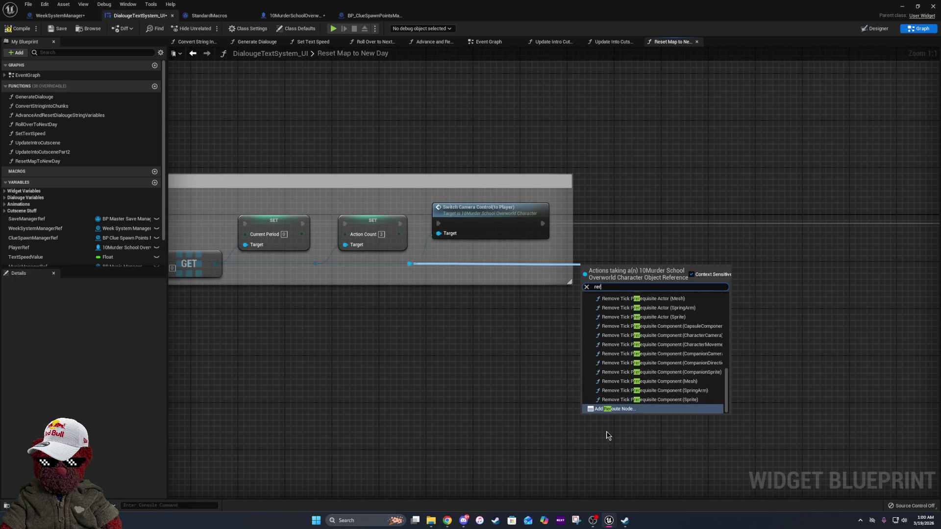
scroll(607, 435, "down", 2)
left_click(626, 409)
scroll(592, 297, "up", 2)
left_click_drag(595, 309, 621, 278)
type("enable")
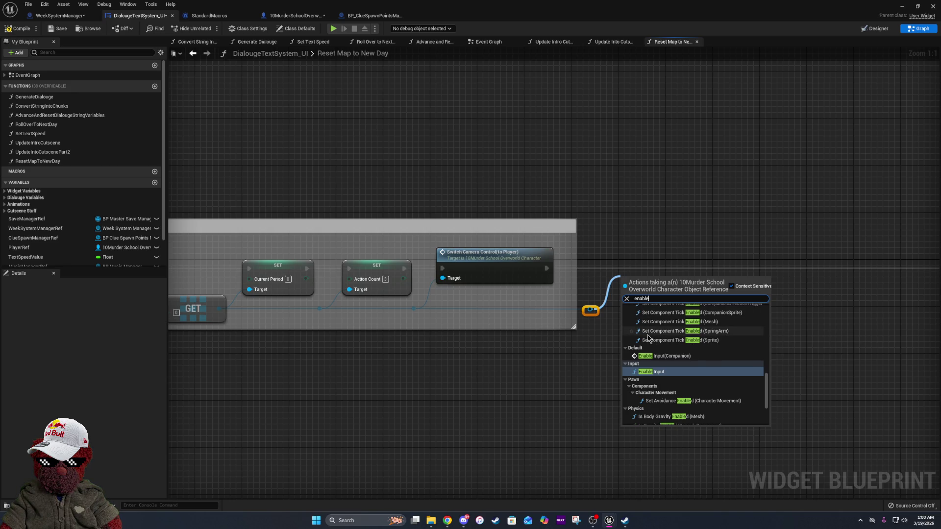
left_click(666, 356)
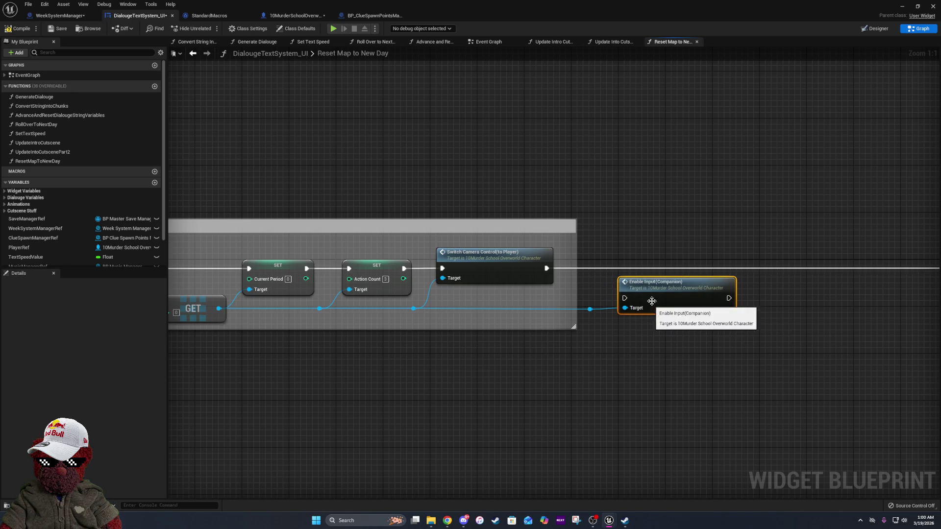
Inspect Enable Input(Companion)'s camera logic, then return to the Reset Map to New Day graph
double_click(671, 282)
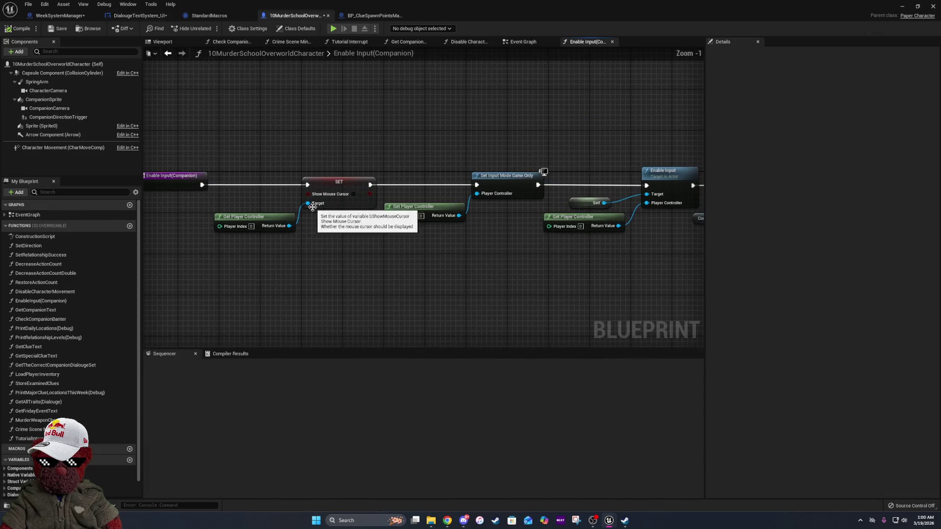
left_click_drag(565, 209, 389, 211)
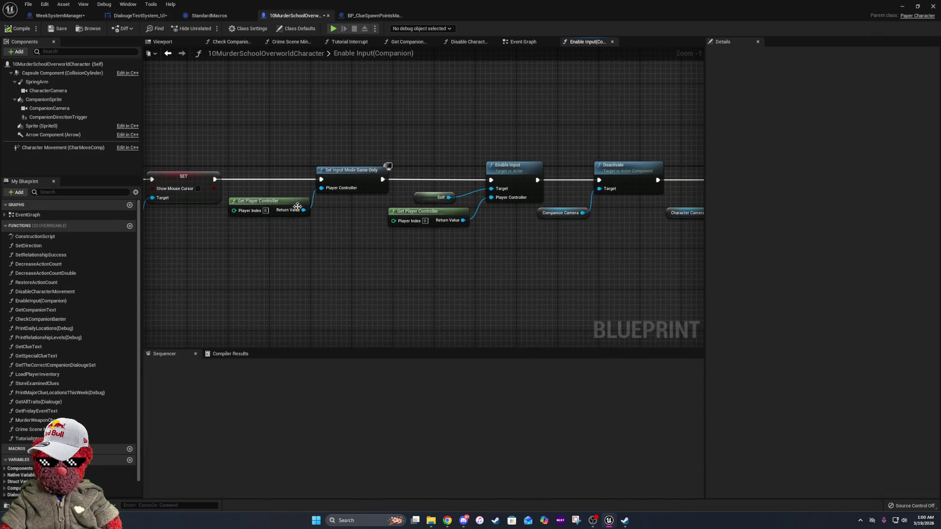
left_click_drag(551, 233, 422, 236)
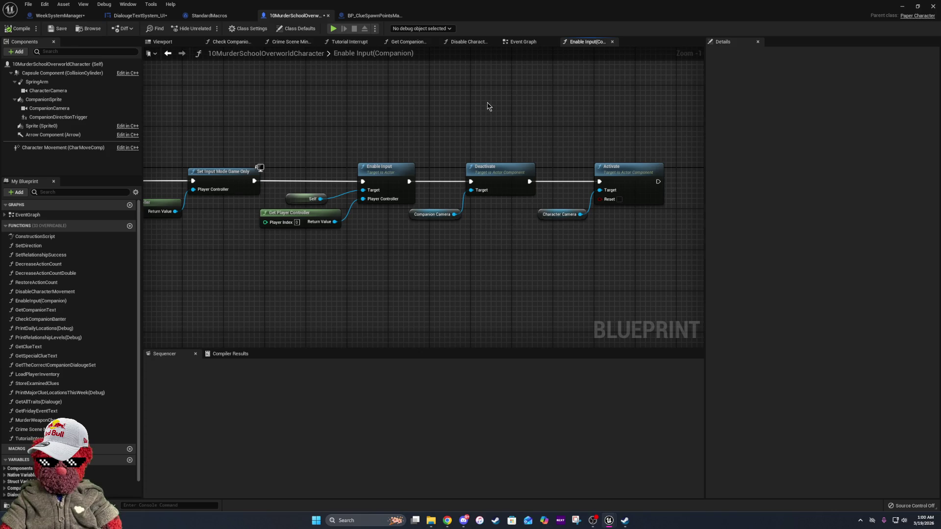
left_click(395, 18)
left_click(289, 16)
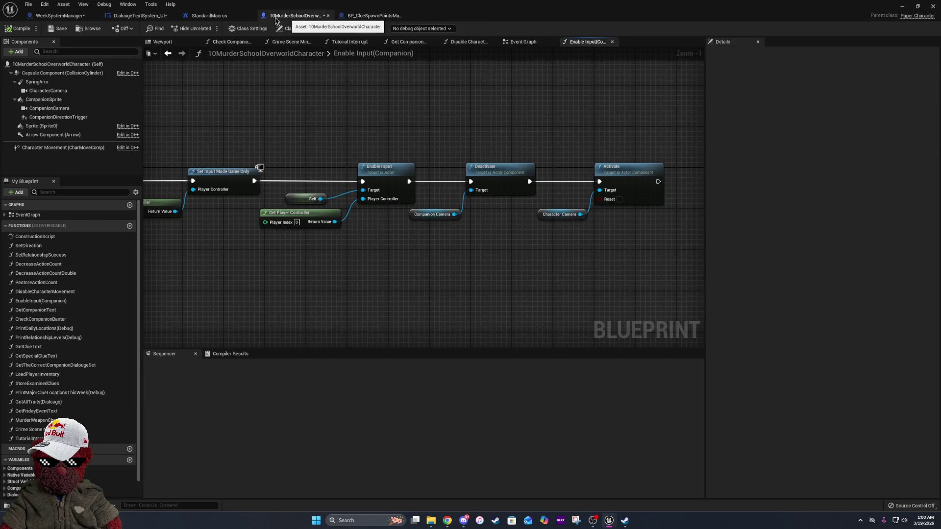
left_click(170, 18)
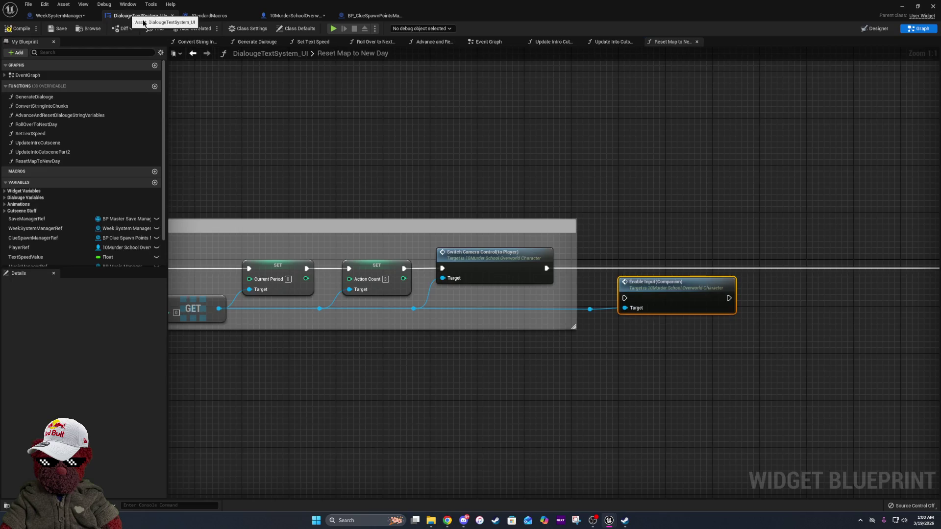
Delete the Switch Camera Control (to Player) node
left_click_drag(410, 199, 397, 223)
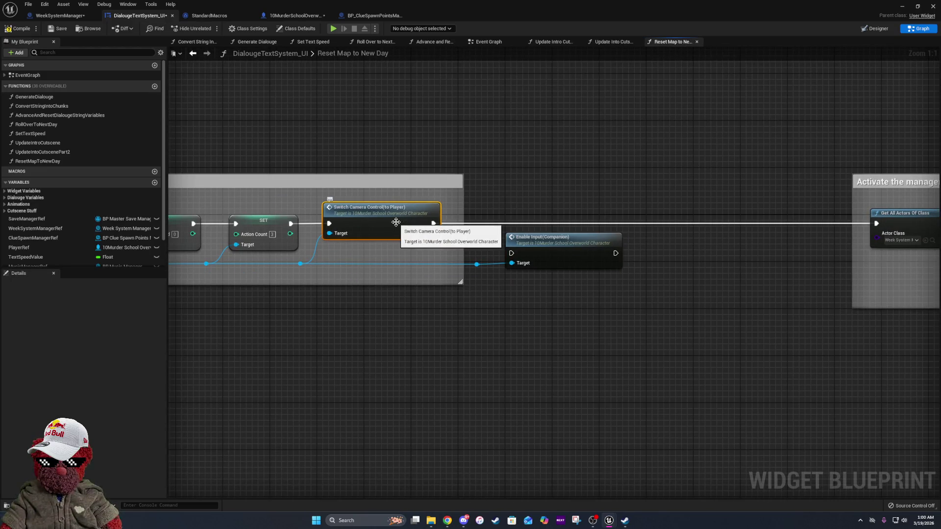
key("Delete")
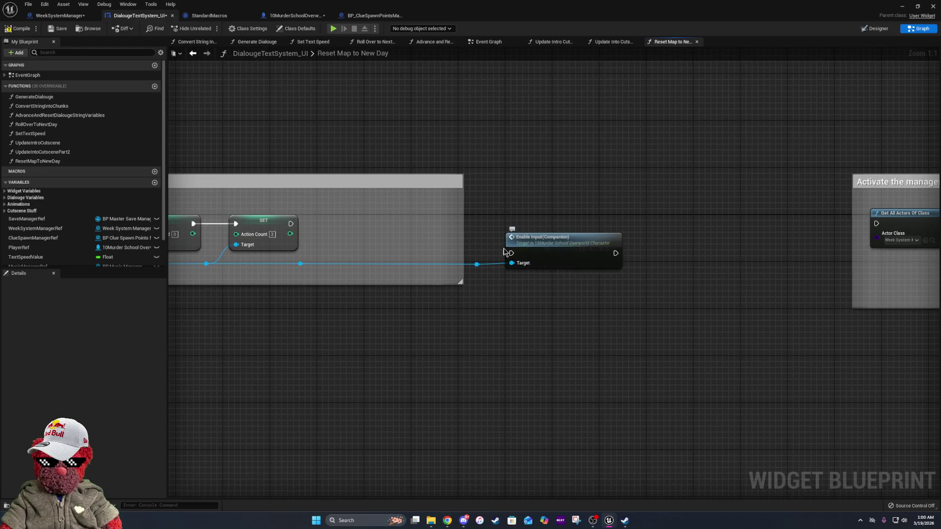
right_click(477, 265)
key("Escape")
Wire Enable Input(Companion) to the character reference and on to Get All Actors Of Class
left_click_drag(540, 247, 358, 223)
left_click_drag(300, 264, 343, 238)
mouse_move(439, 224)
left_mouse_down()
mouse_move(882, 216)
mouse_move(890, 230)
mouse_move(876, 224)
left_mouse_up()
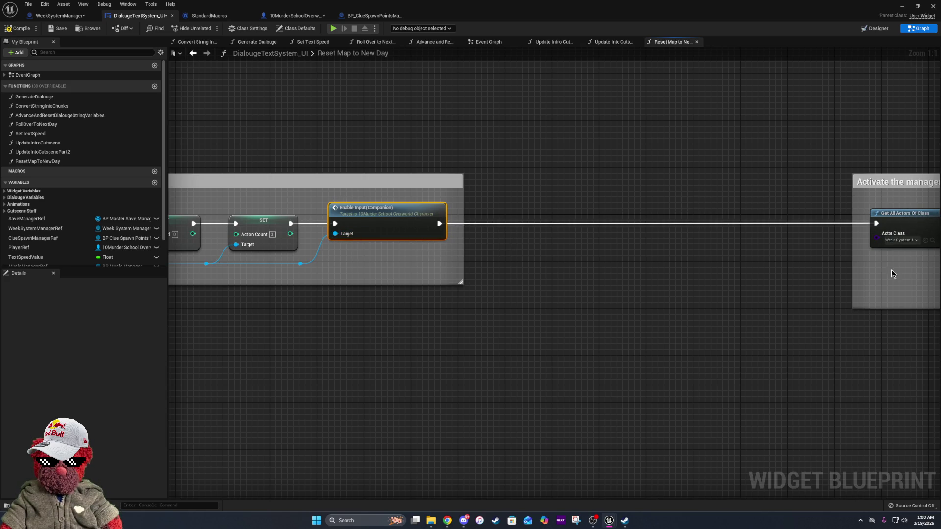
scroll(331, 236, "down", 4)
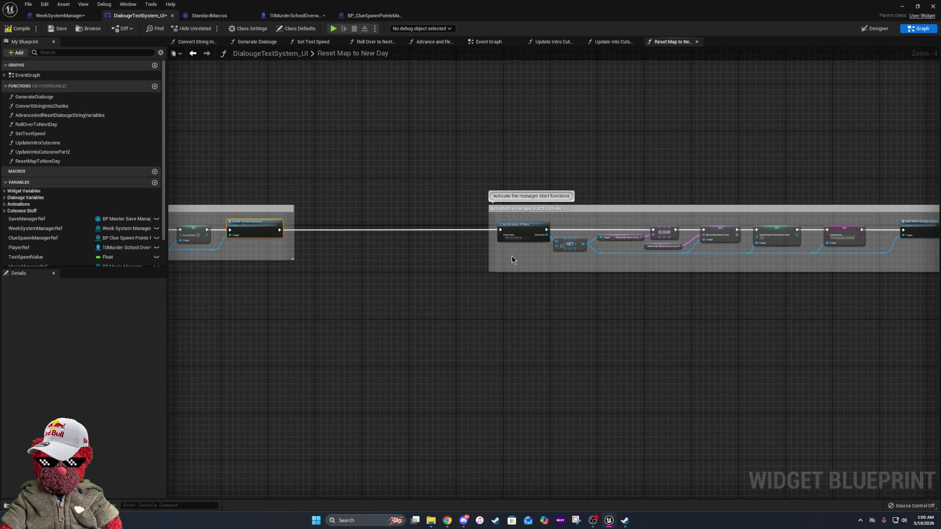
Compile the DialougeTextSystem_UI Blueprint and close its editor window
left_click(31, 31)
double_click(179, 9)
left_click(160, 33)
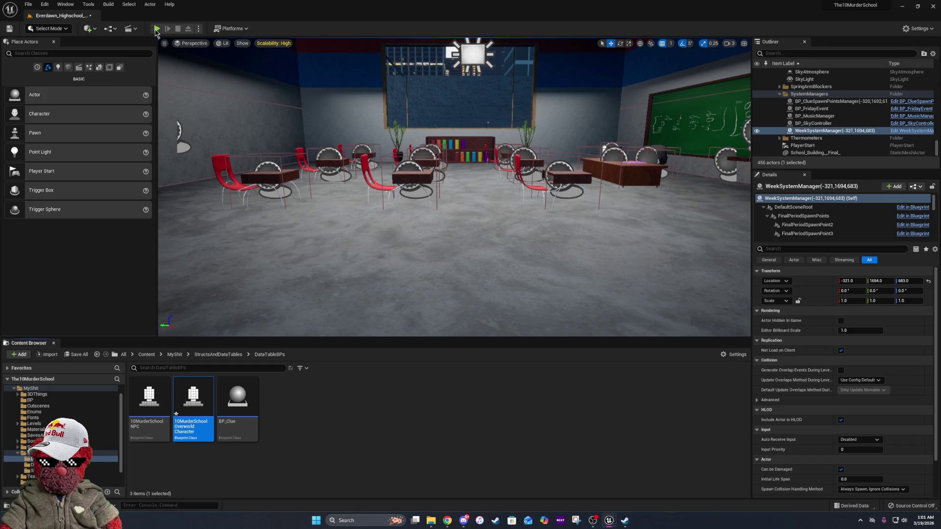
Restart the playtest and pick a student as the weekend blessing target
left_click(156, 29)
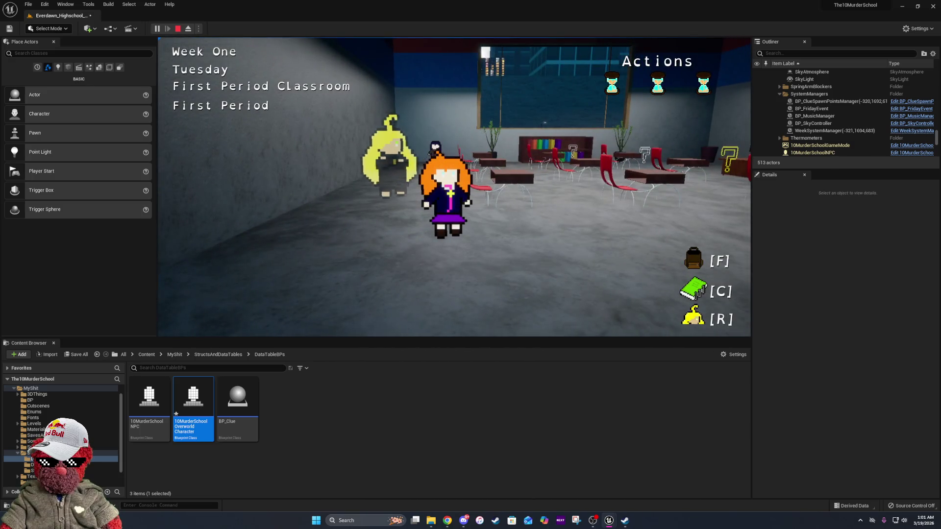
key("Escape")
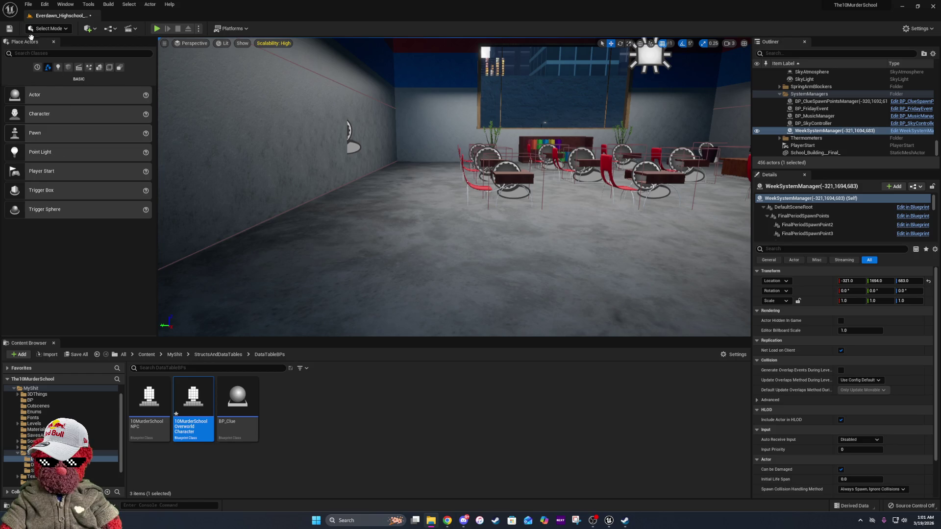
left_click(15, 33)
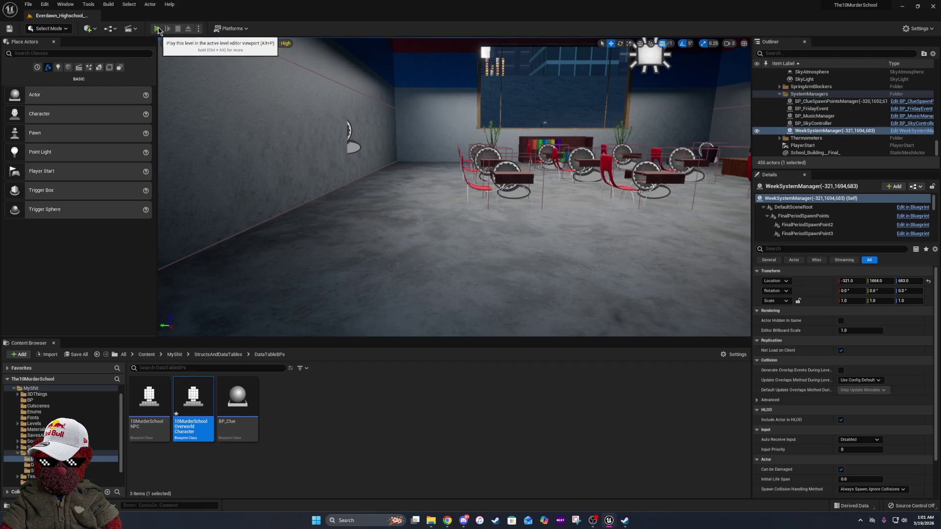
left_click(157, 28)
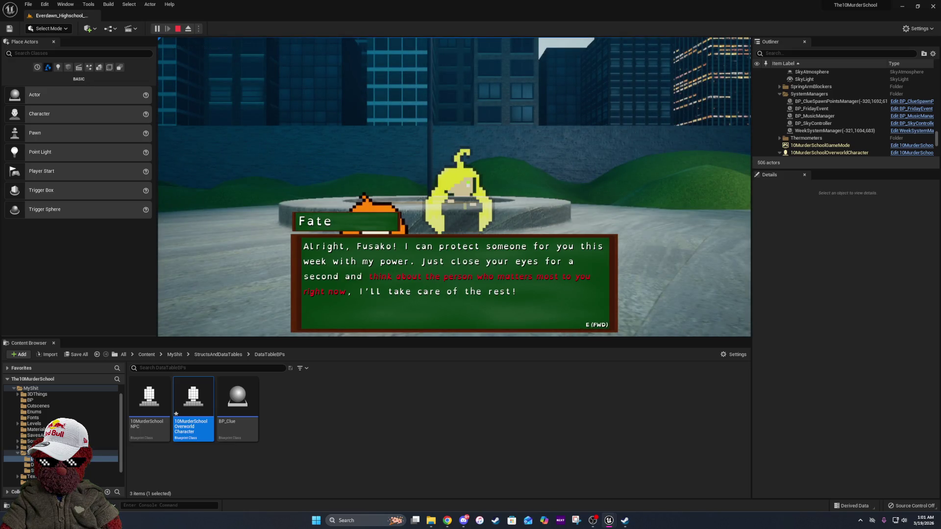
key("e")
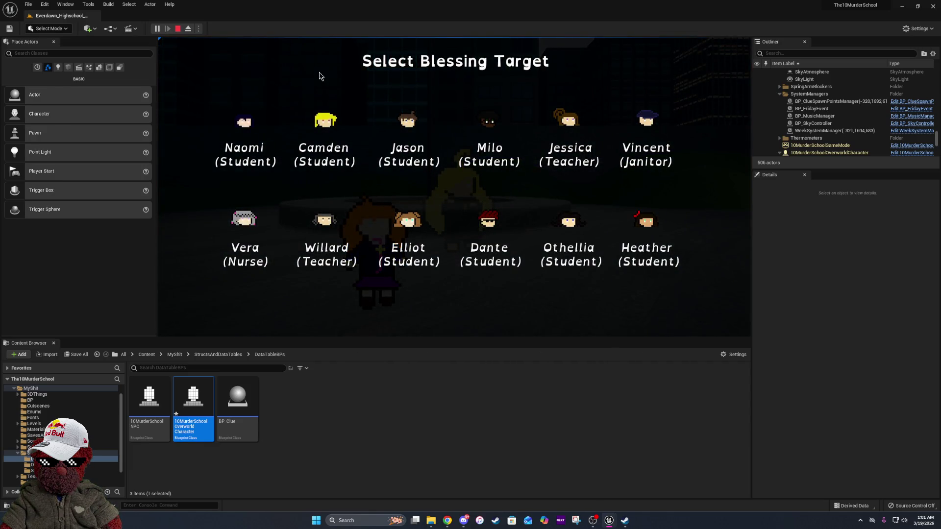
left_click(257, 125)
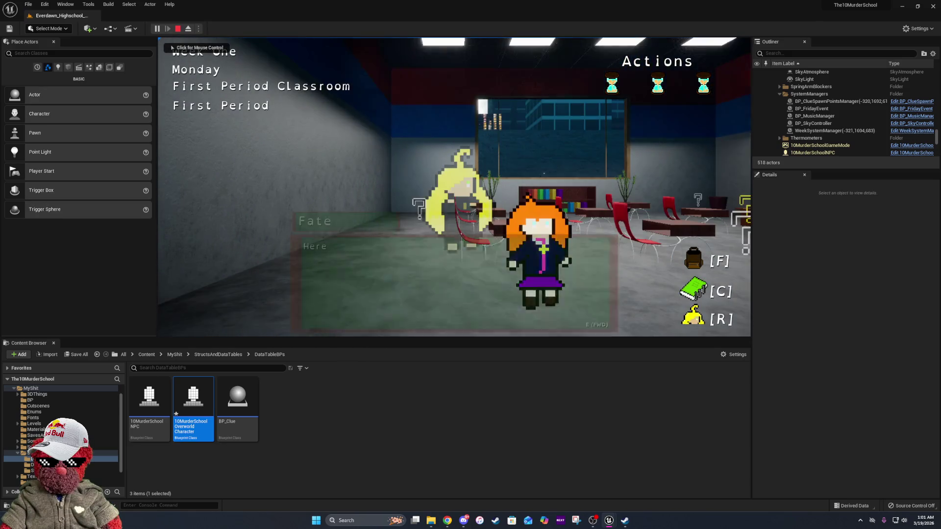
Wait through Monday's periods at Outside Back of School, School Rooftop and the Final Period Classroom
left_click(624, 282)
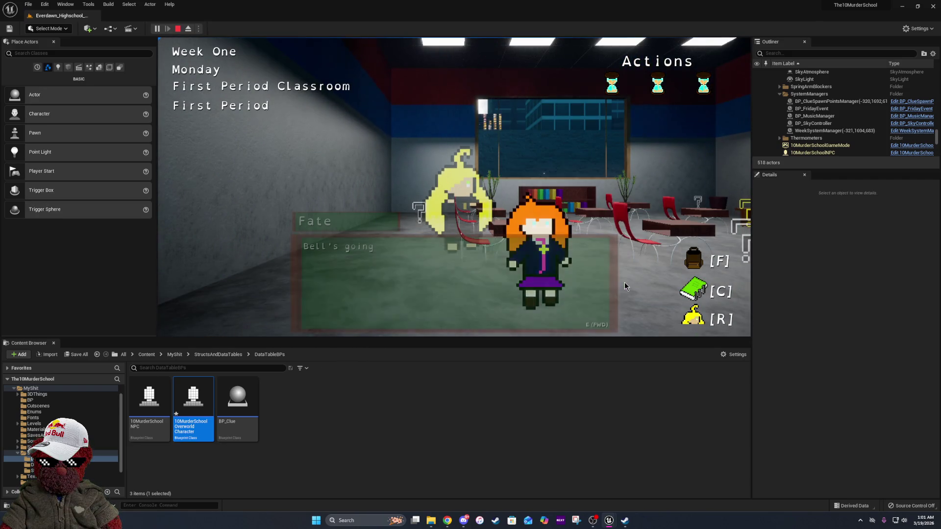
key("e")
left_click(567, 288)
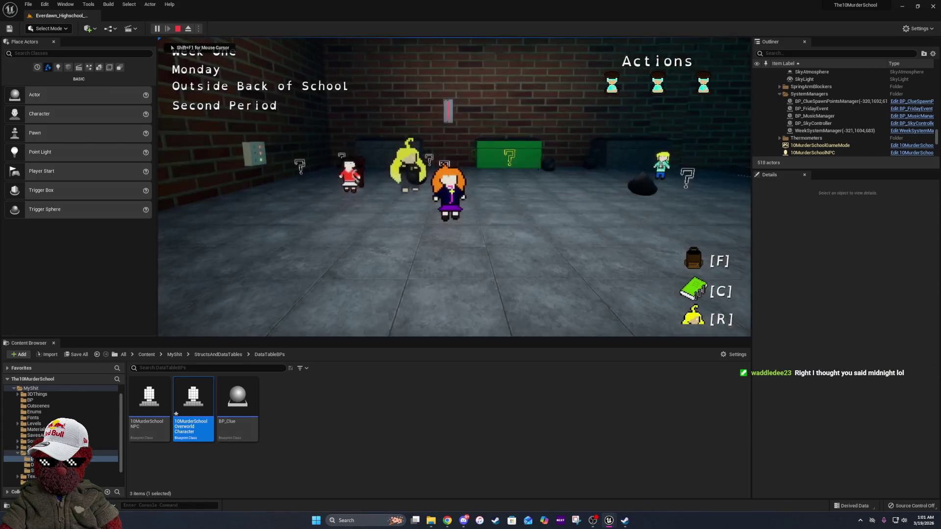
left_click(604, 268)
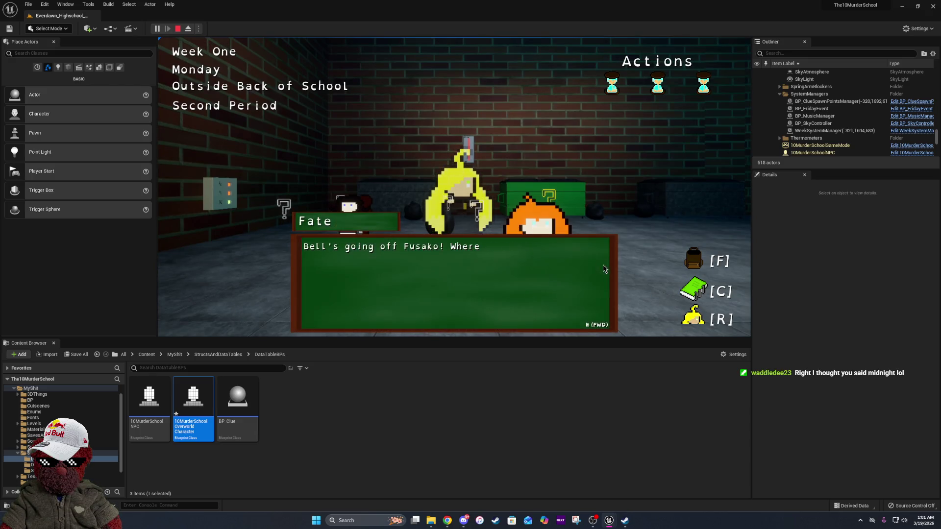
left_click(328, 125)
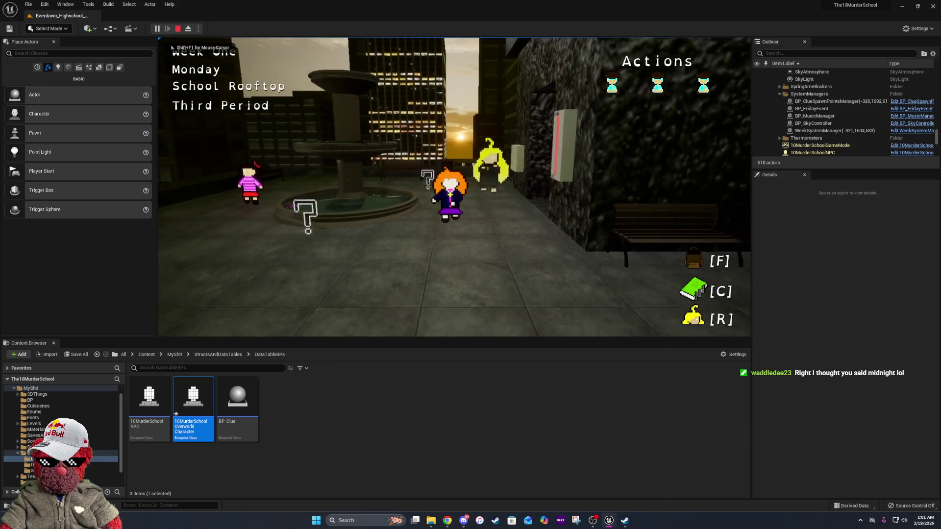
left_click(618, 276)
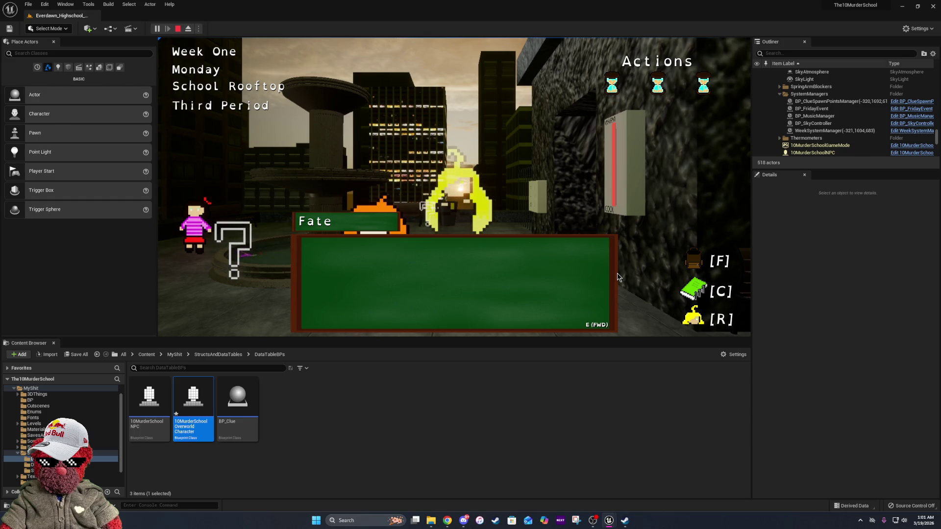
key("e")
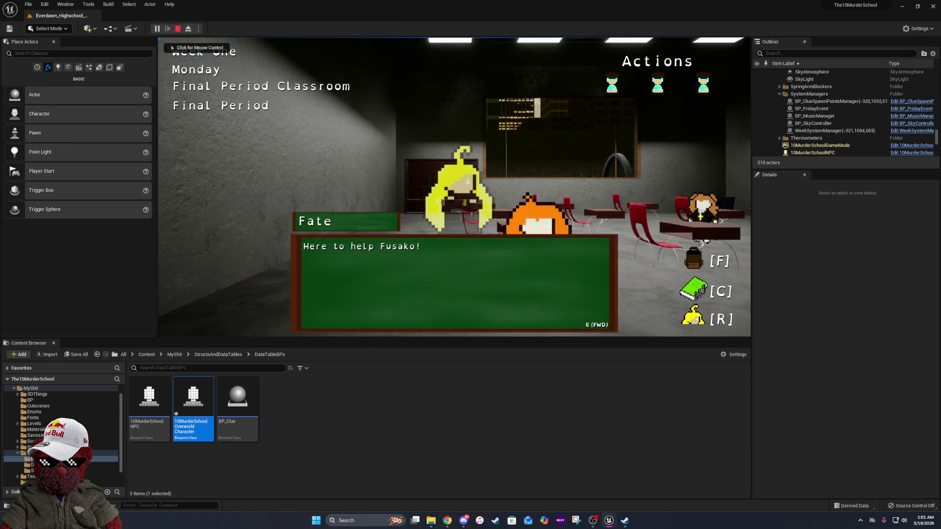
key("e")
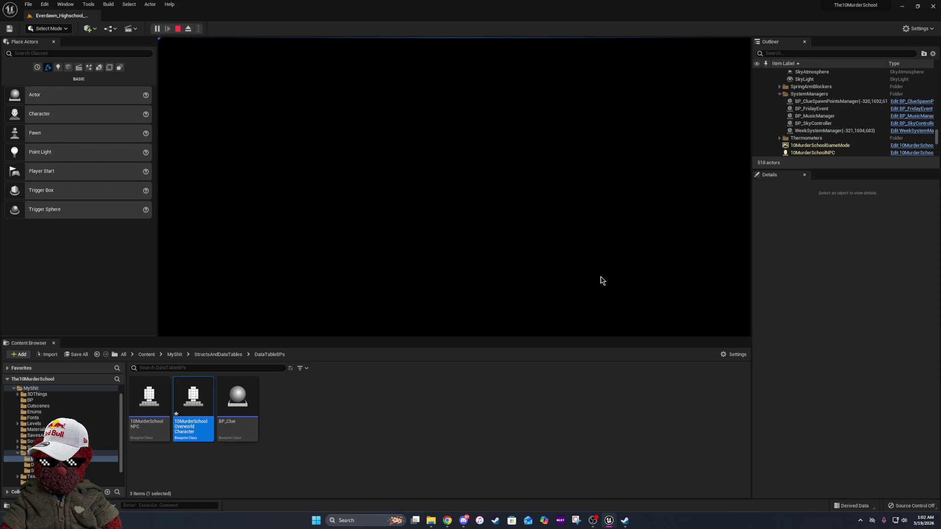
Resume play, walk to the teacher, and talk through her conversation, asking how she is
key("Escape")
key("e")
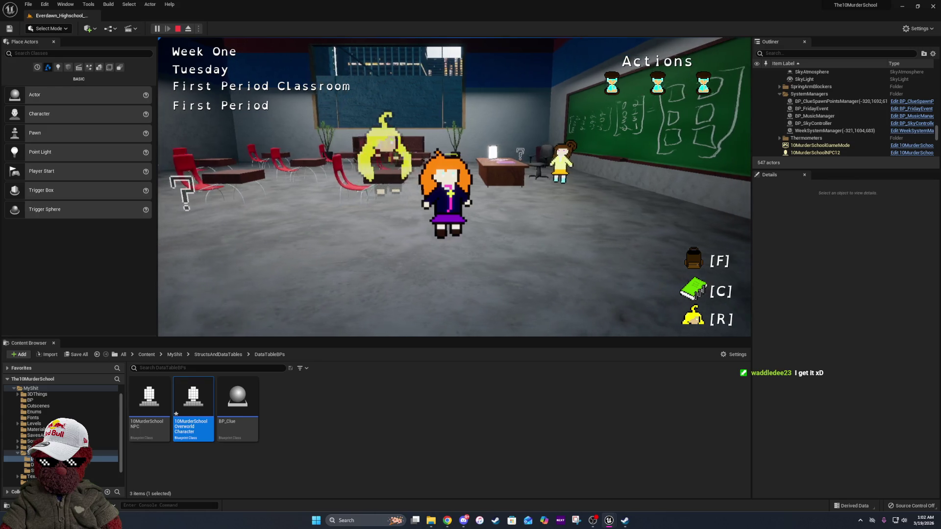
key("w")
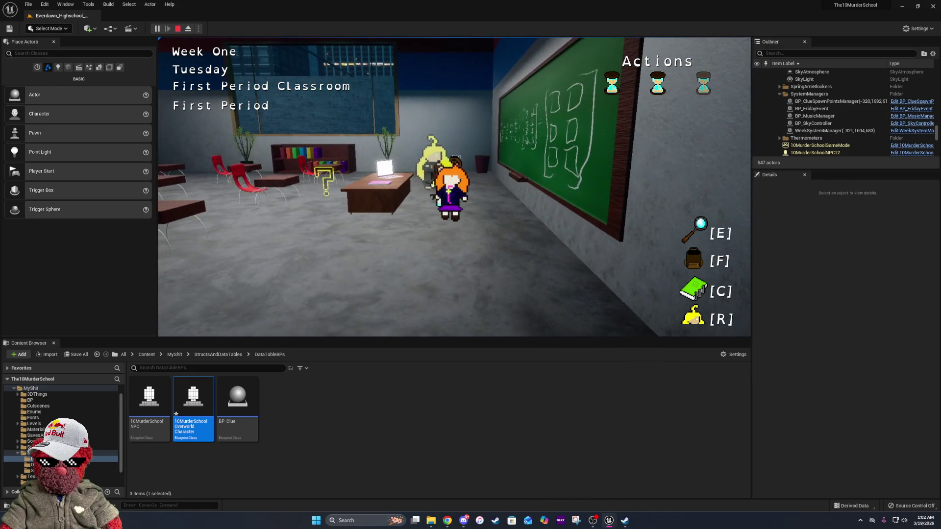
key("e")
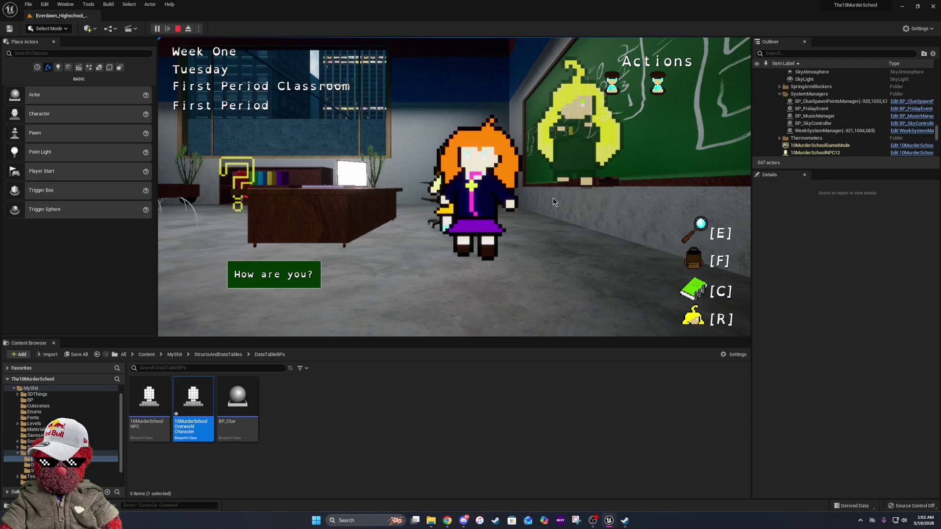
left_click(277, 280)
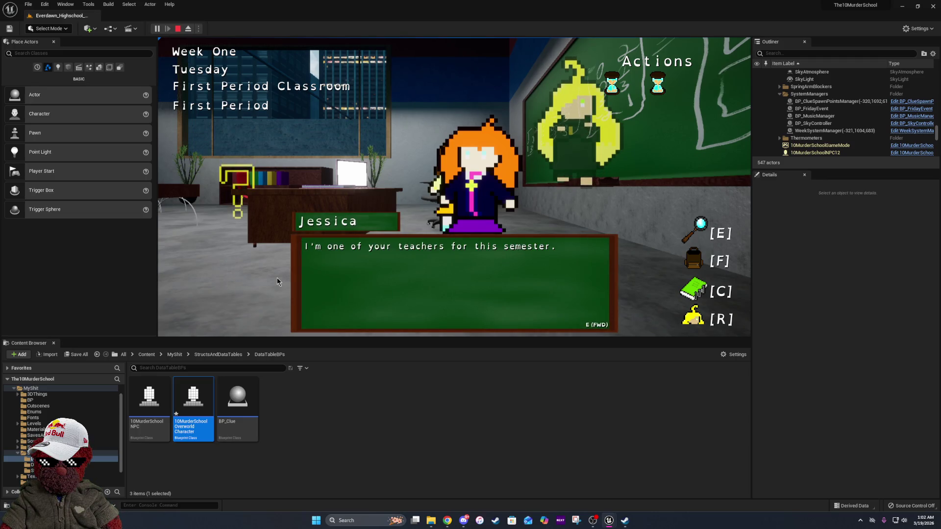
key("e")
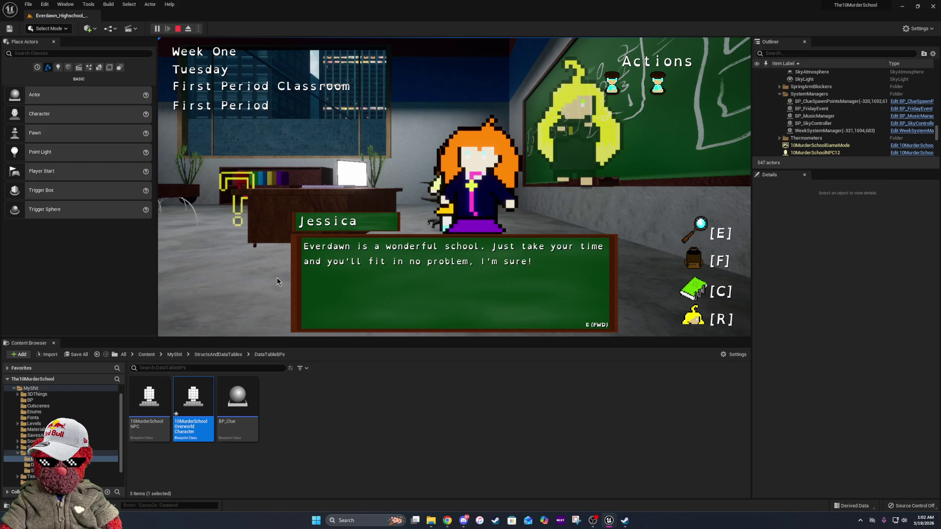
key("e")
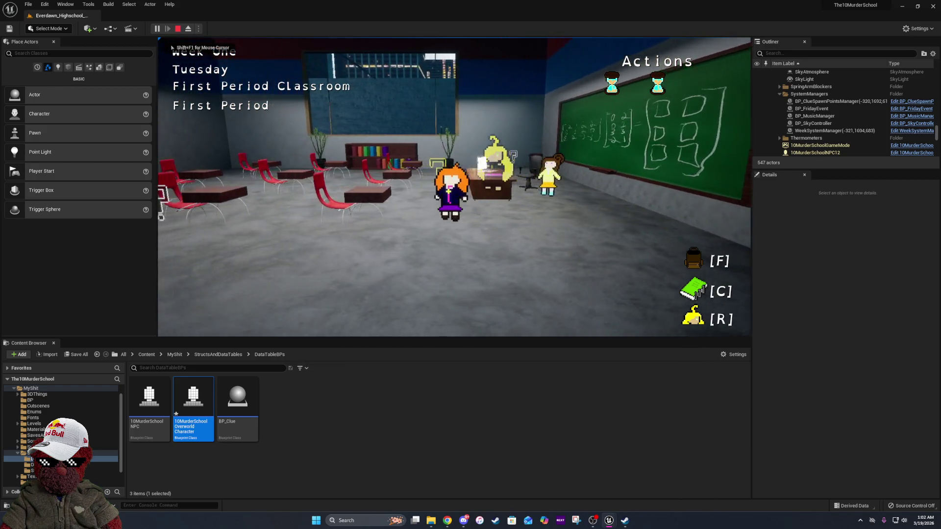
Search the desk, wait for the next period, go to the Gym, then stop the playtest
key("e")
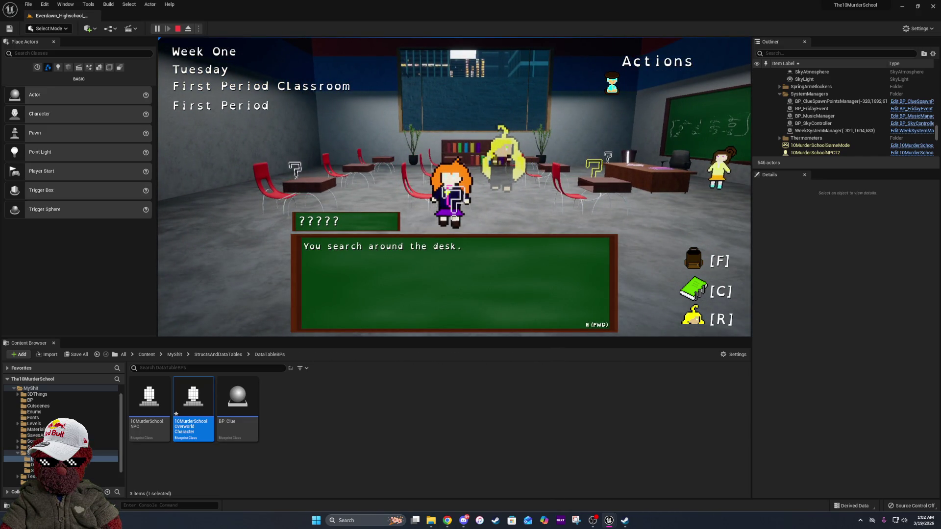
key("a")
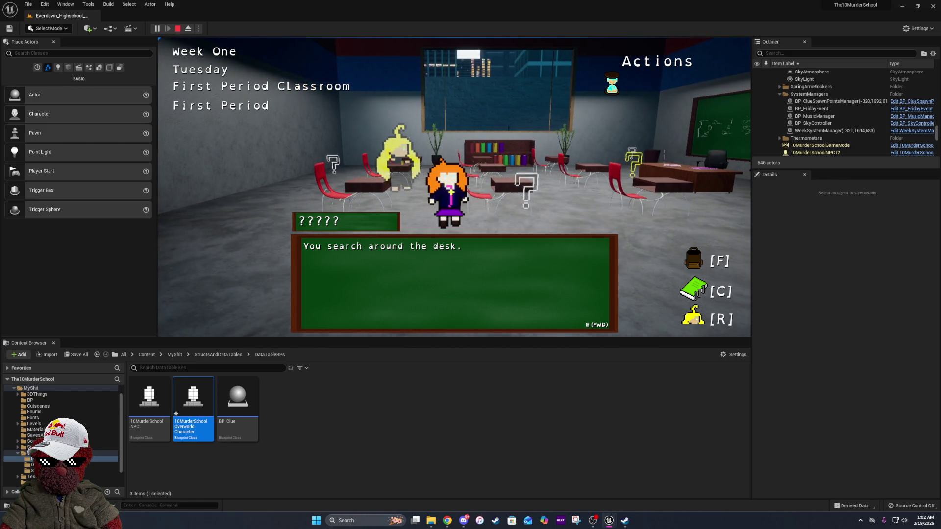
key("a")
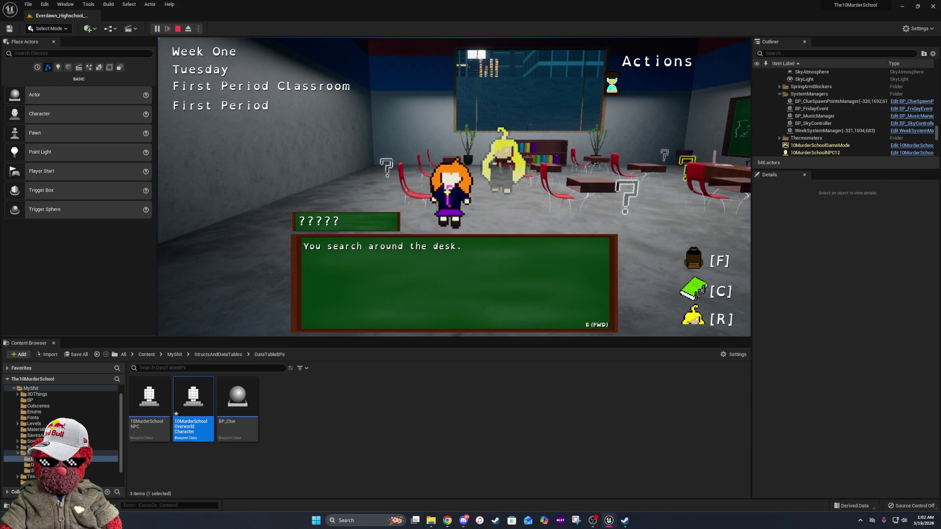
key("shift+F1")
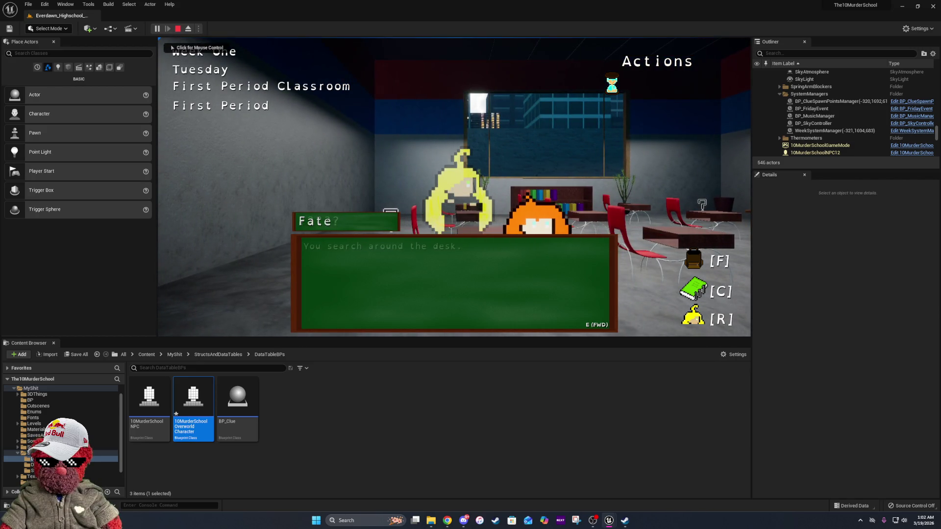
left_click(622, 285)
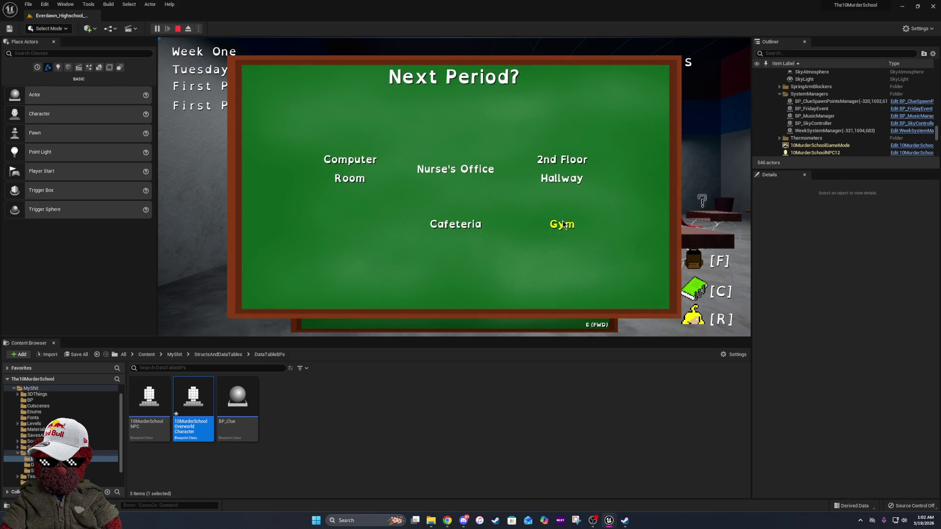
left_click(568, 227)
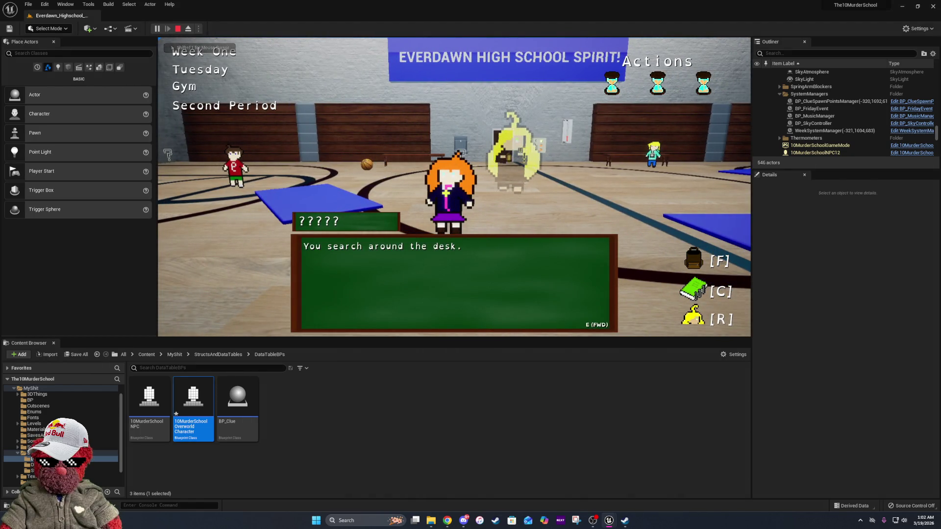
key("Escape")
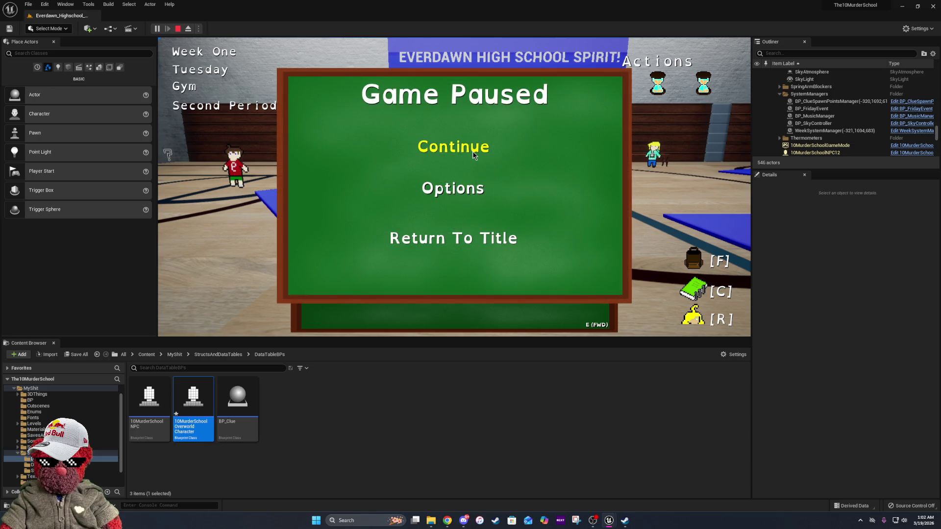
left_click(470, 147)
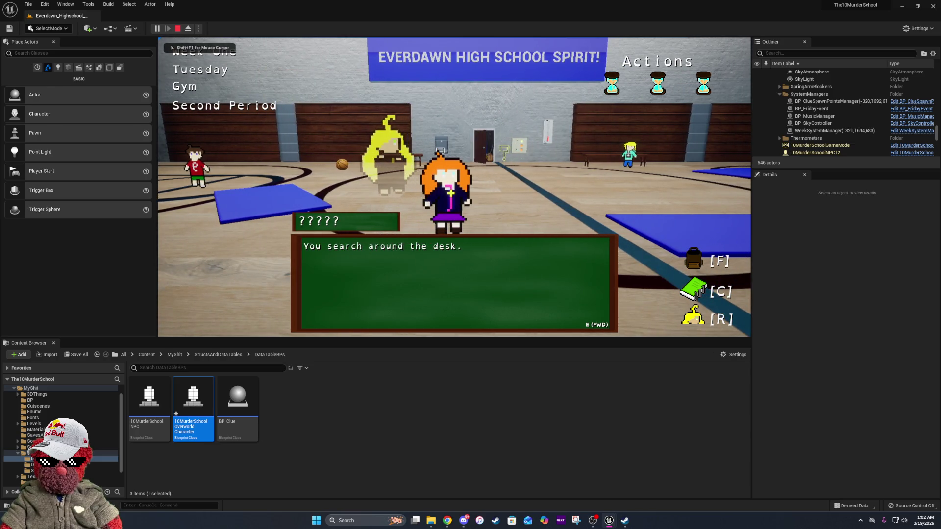
key("Escape")
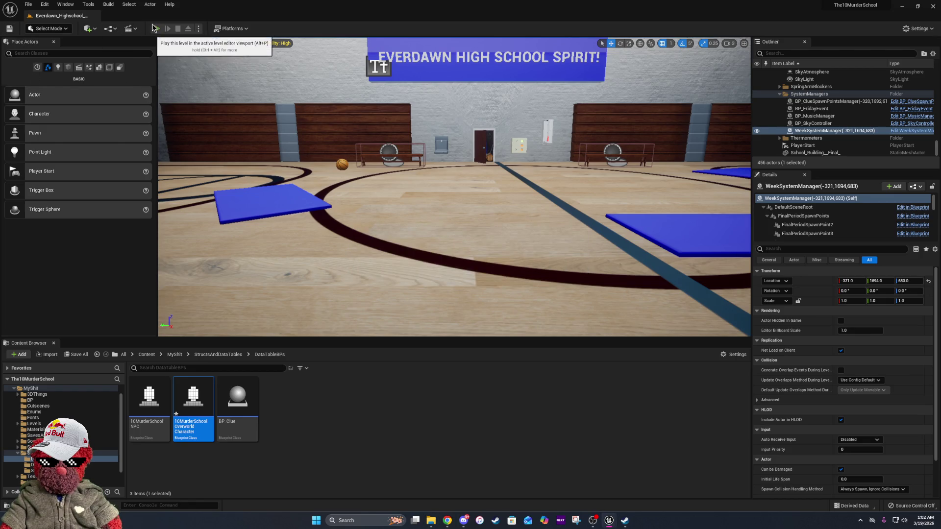
Restart the playtest, search the classroom, and keep the basketball schedule clue in the middle item slot
left_click(153, 28)
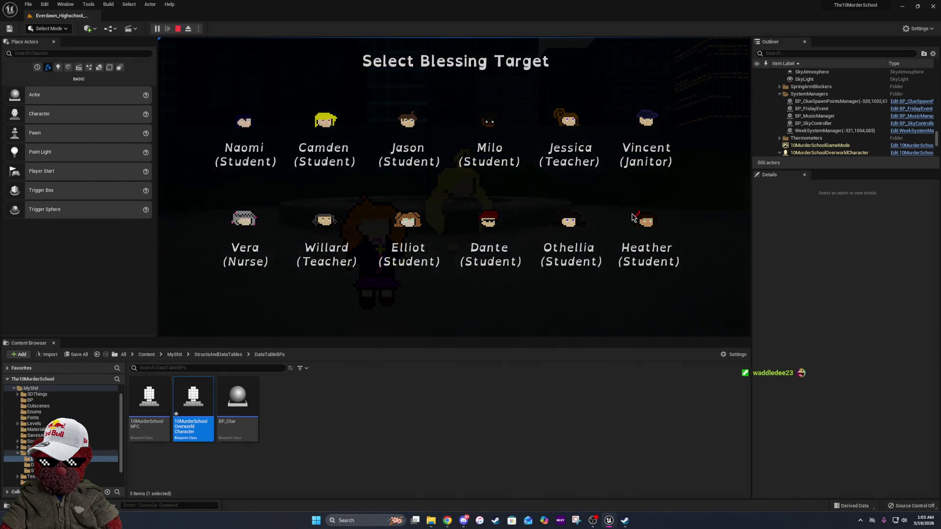
left_click(634, 217)
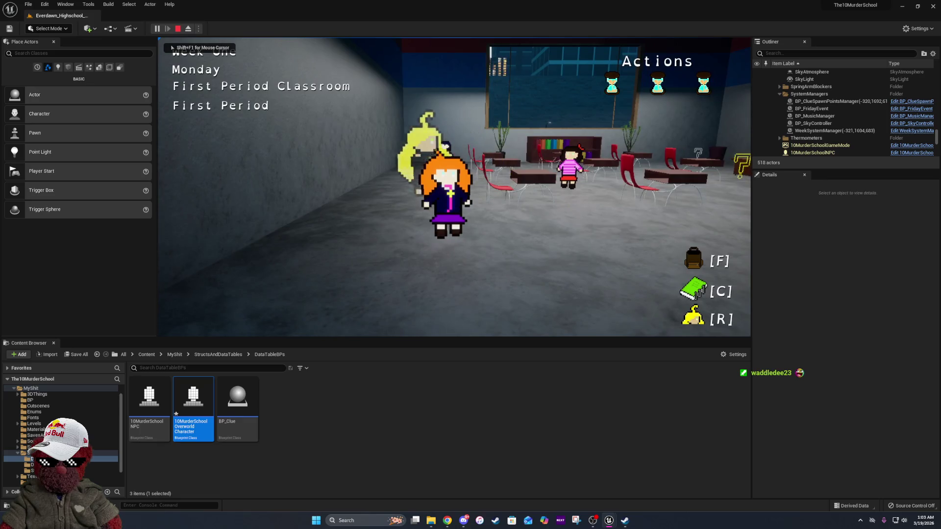
key("w")
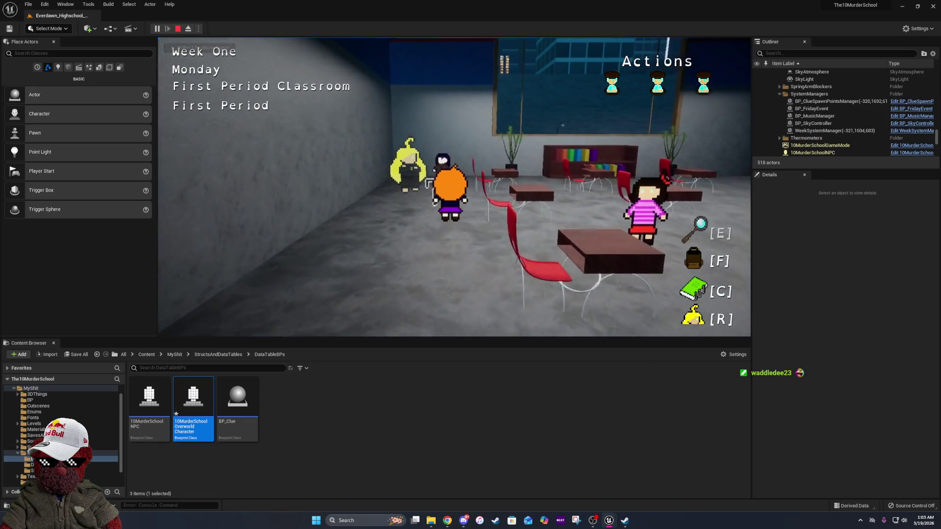
key("e")
key("e")
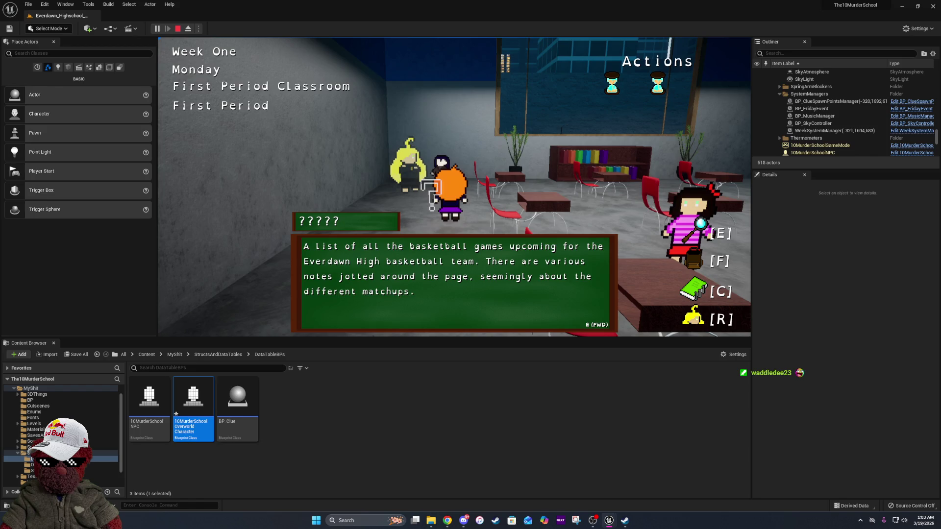
key("e")
key("e")
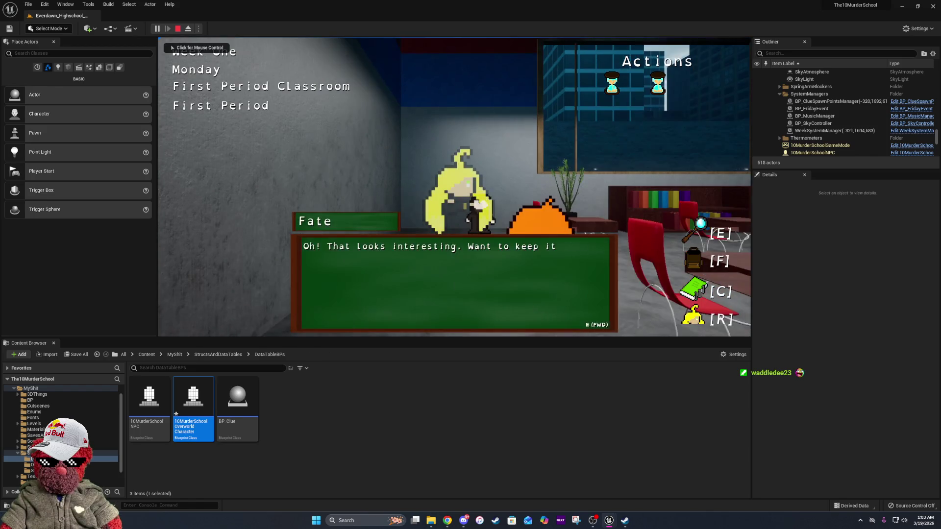
key("e")
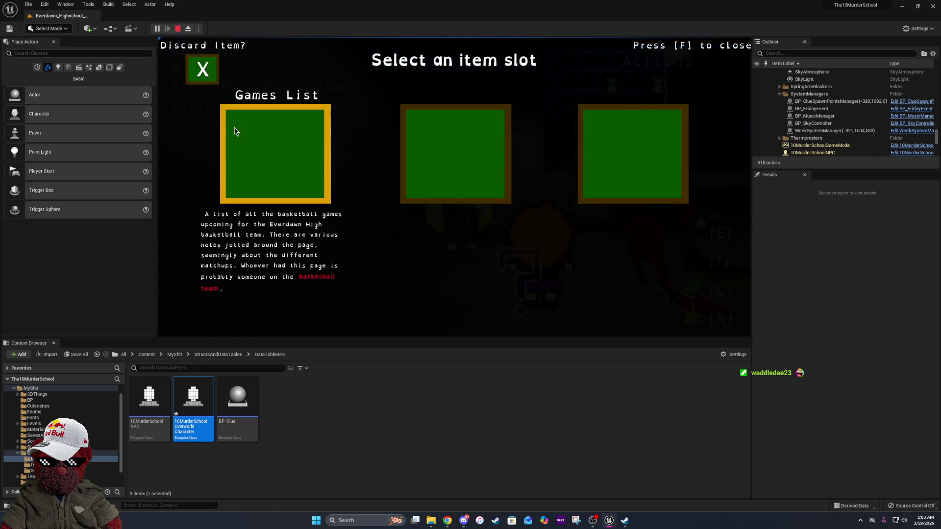
left_click(451, 186)
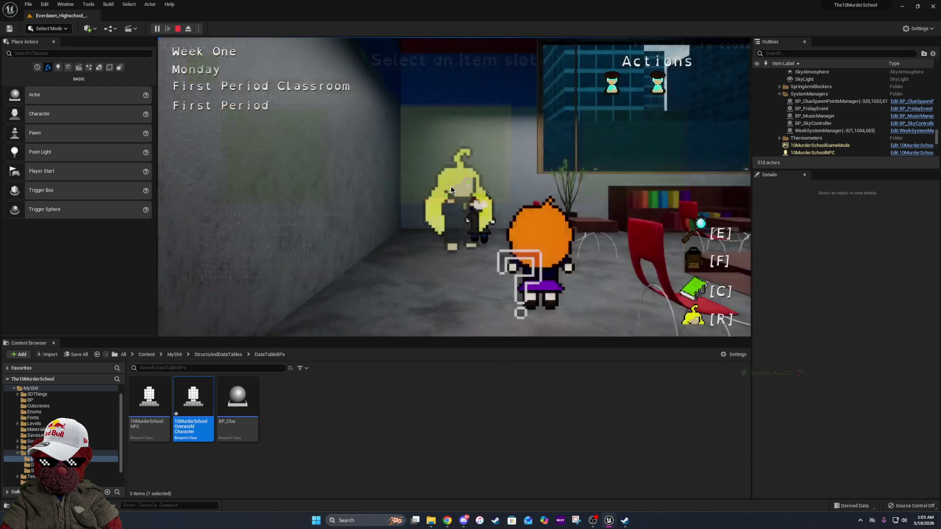
Talk through Heather's dialogue to the end
left_click(287, 280)
key("e")
key("e")
key("e")
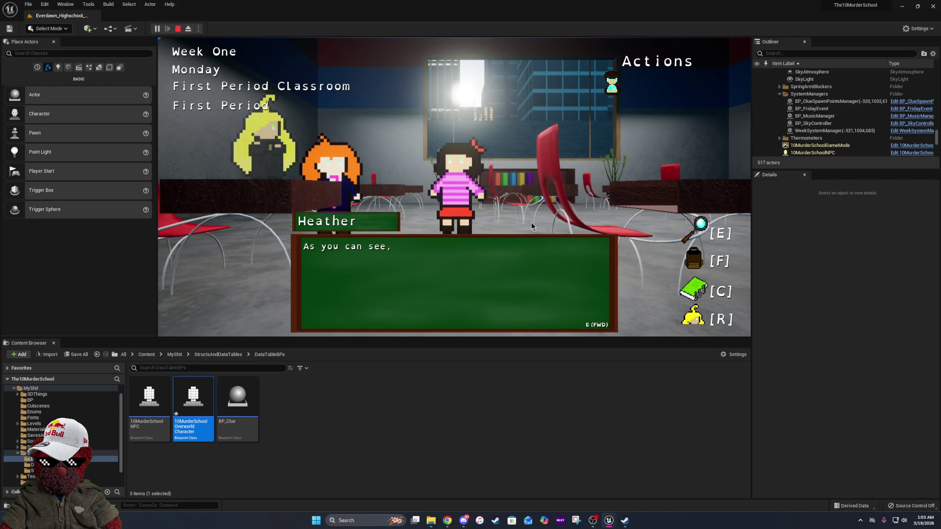
key("e")
key("e")
key("e")
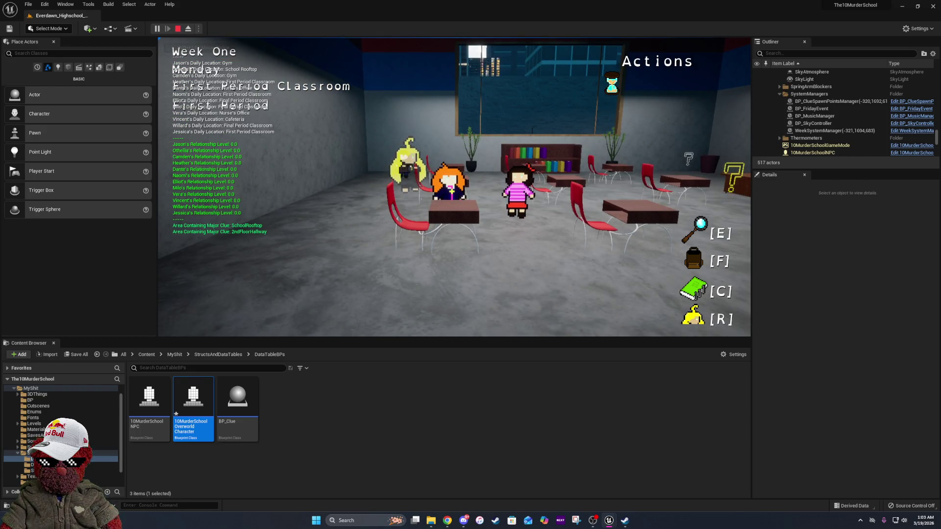
Talk to Fate, wait for the next period, and travel to the Computer Room
key("a")
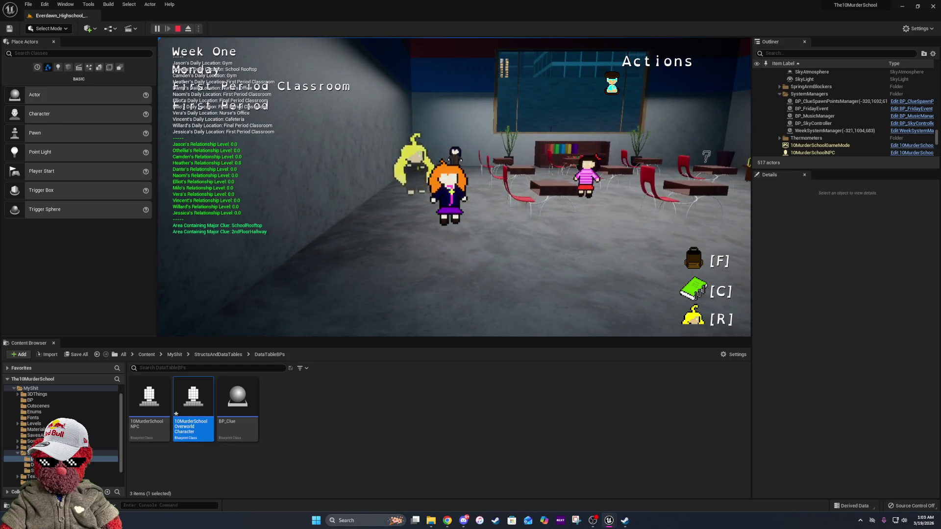
key("e")
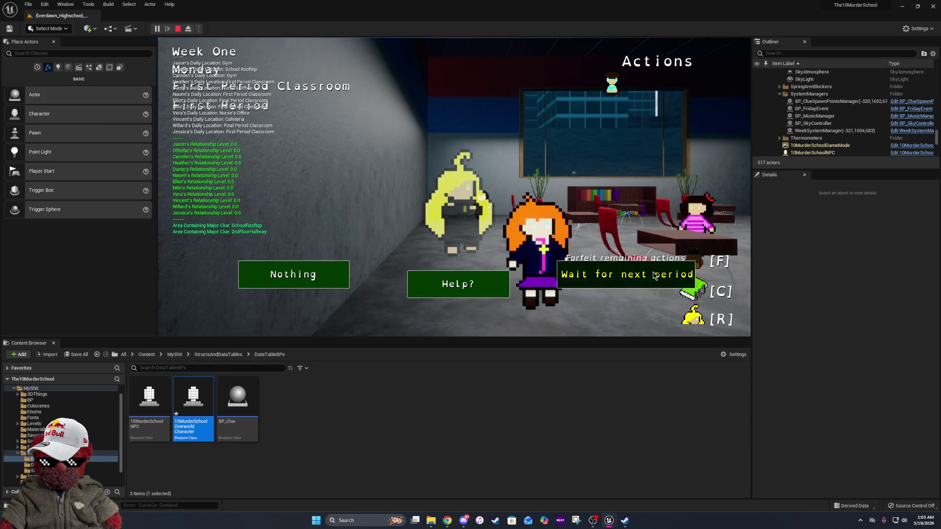
left_click(653, 271)
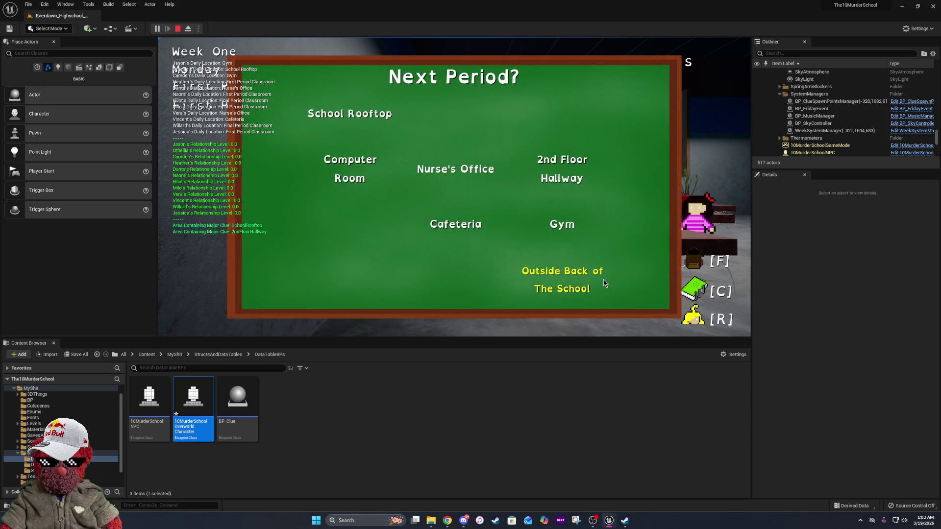
left_click(352, 125)
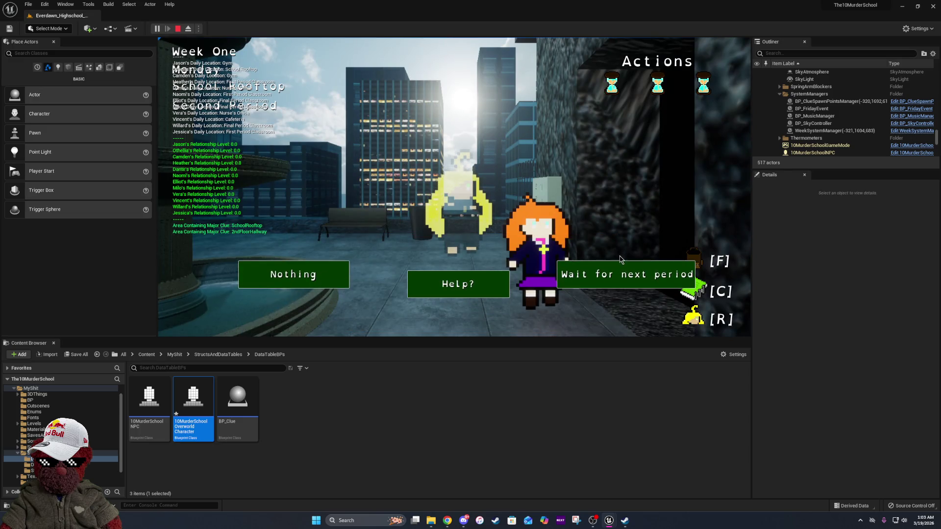
left_click(608, 267)
left_click(608, 265)
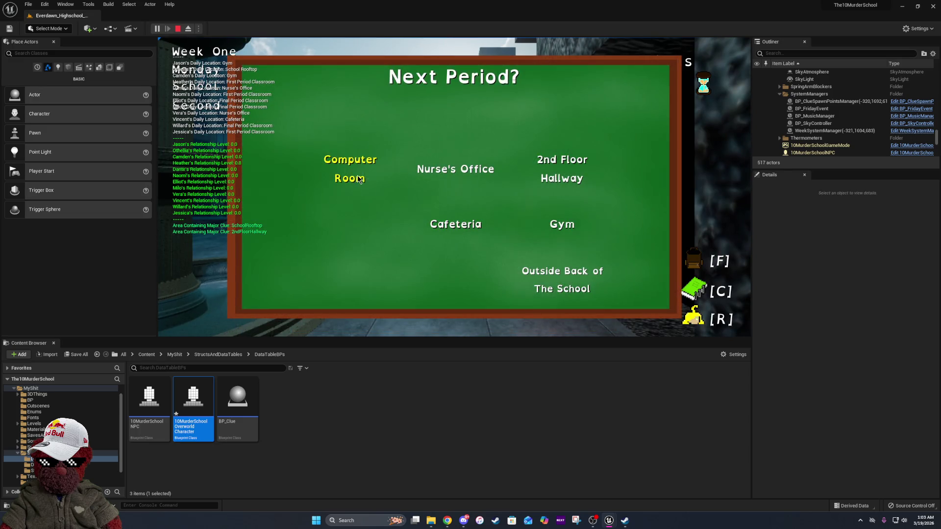
left_click(349, 168)
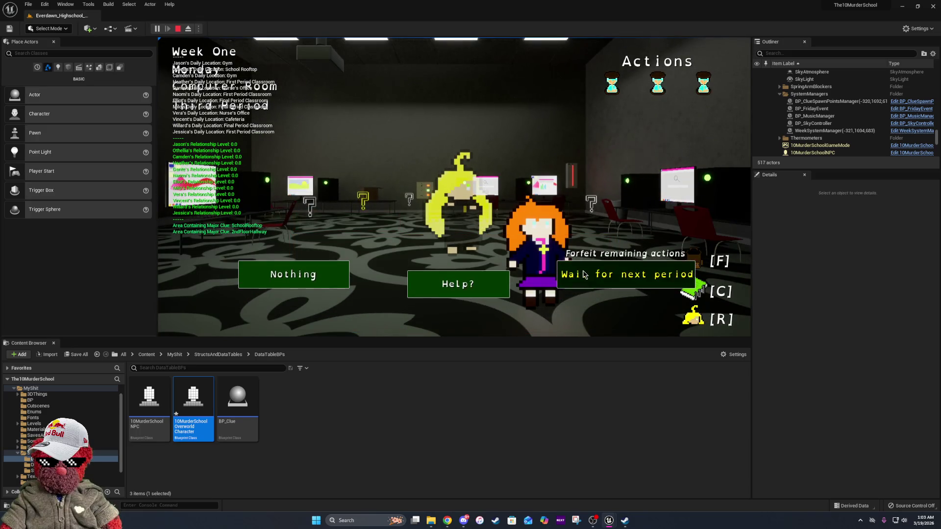
Wait again, return to the First Period Classroom, and wait out Monday's final period
left_click(580, 270)
left_click(580, 270)
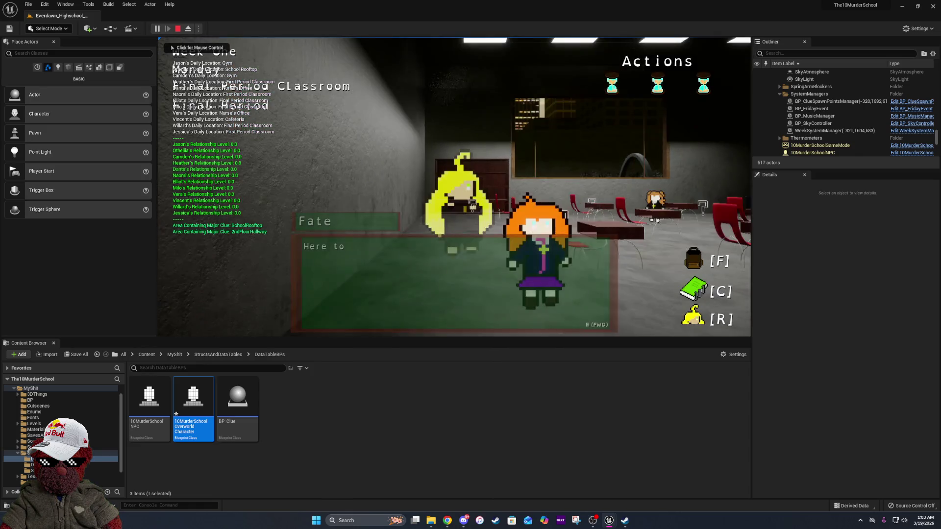
left_click(623, 269)
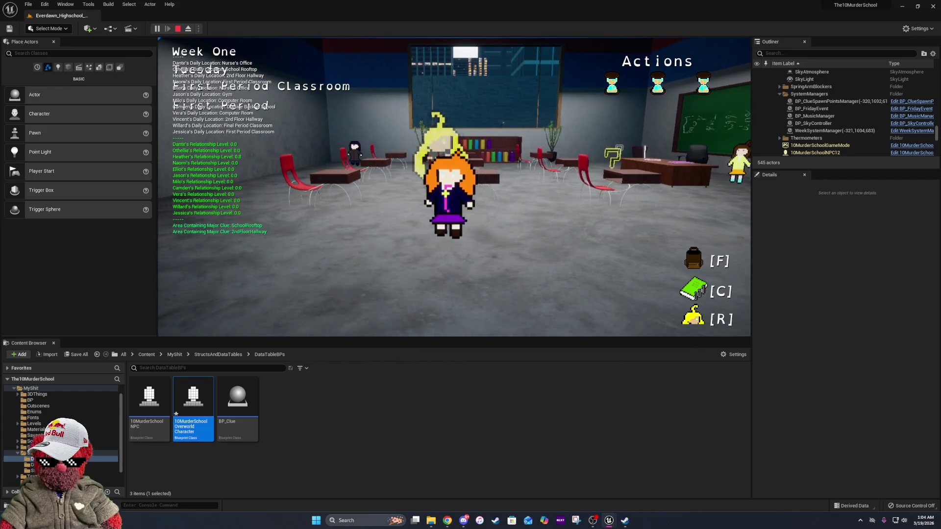
Ask Fate for help about students and staff and read through her relationship tips
key("e")
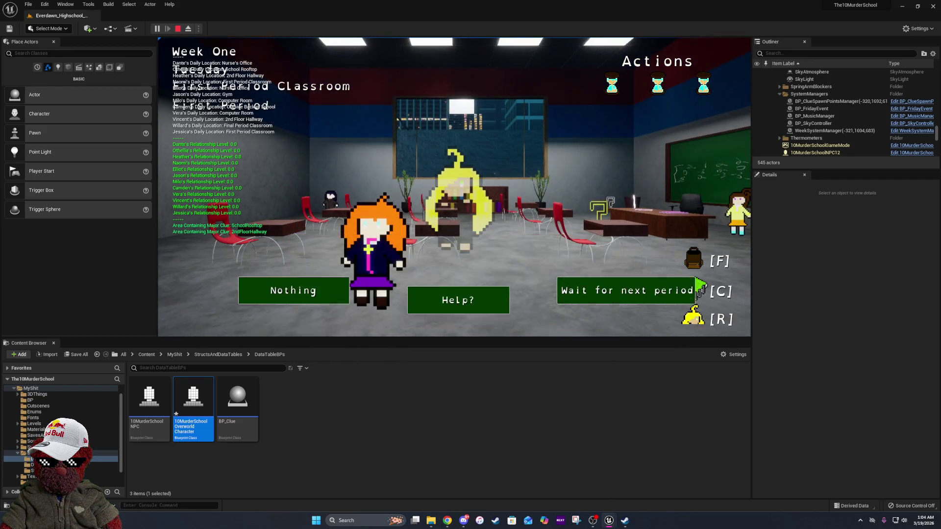
left_click(455, 281)
left_click(313, 127)
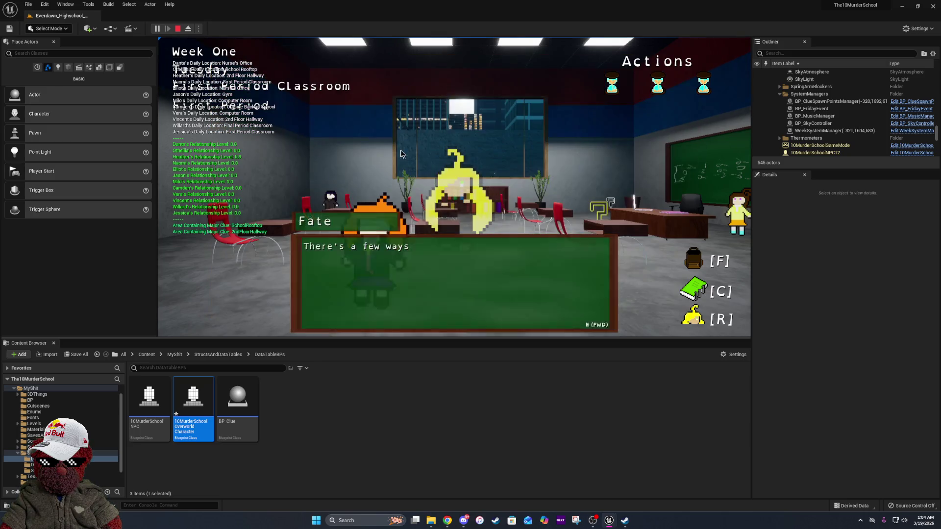
key("e")
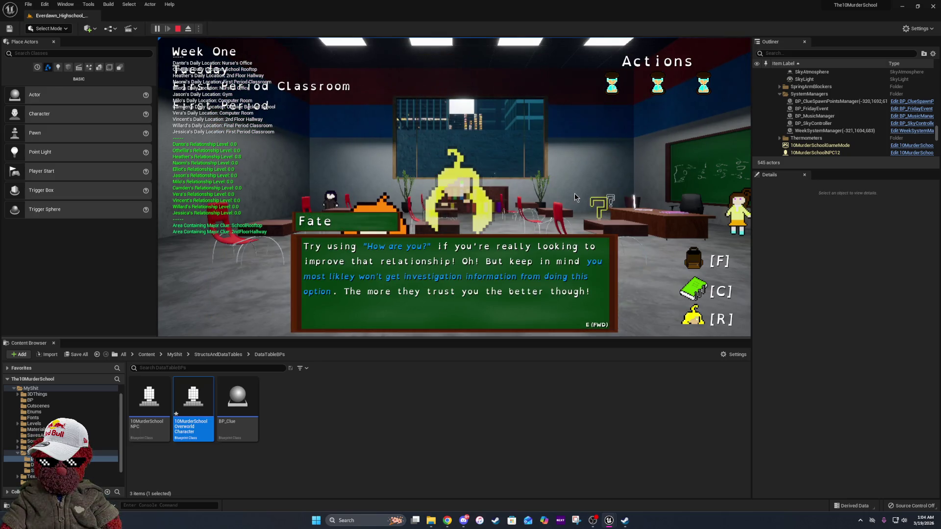
key("e")
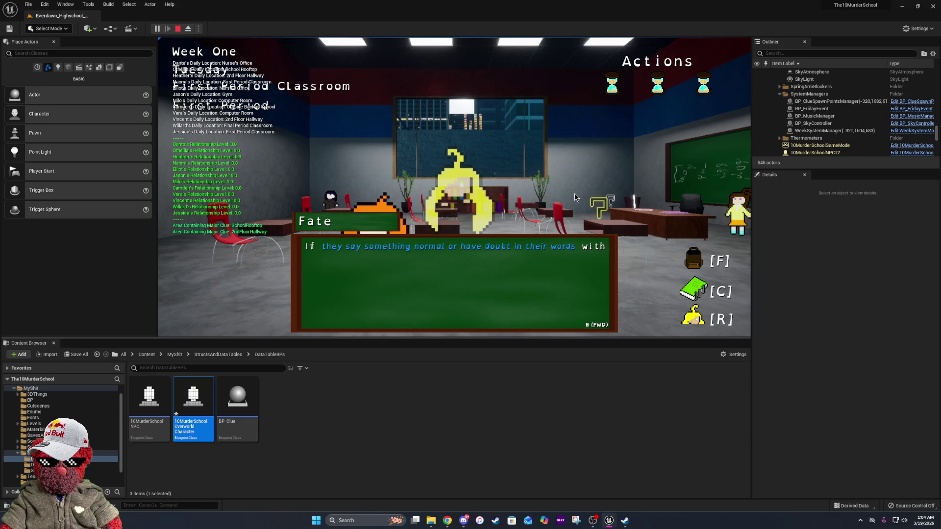
key("e")
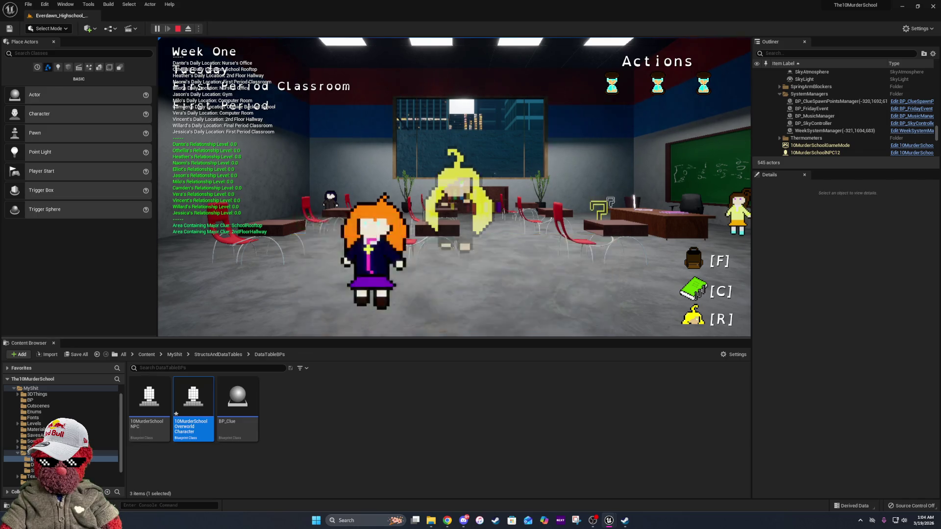
Search the trashcan by the chalkboard, then open the WidgetStuff folder in the Content Browser
key("w")
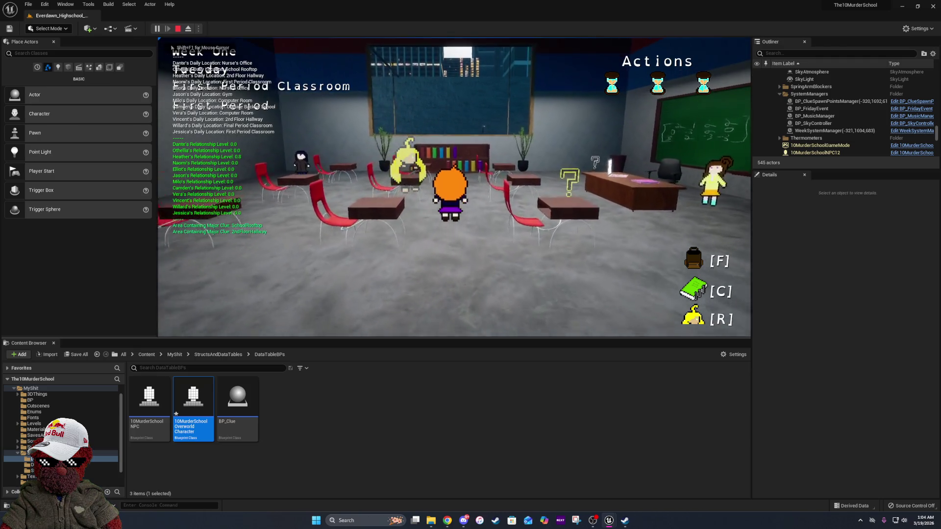
key("d")
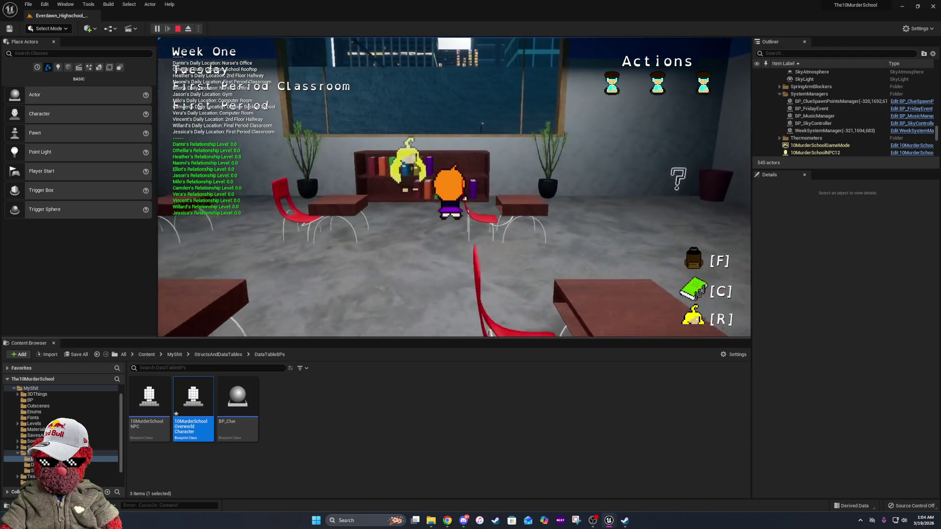
key("d")
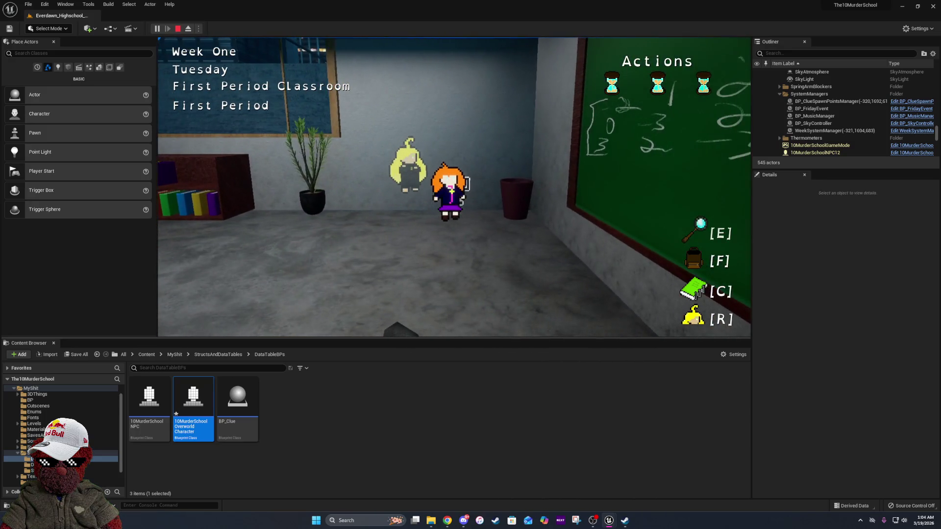
key("e")
key("e")
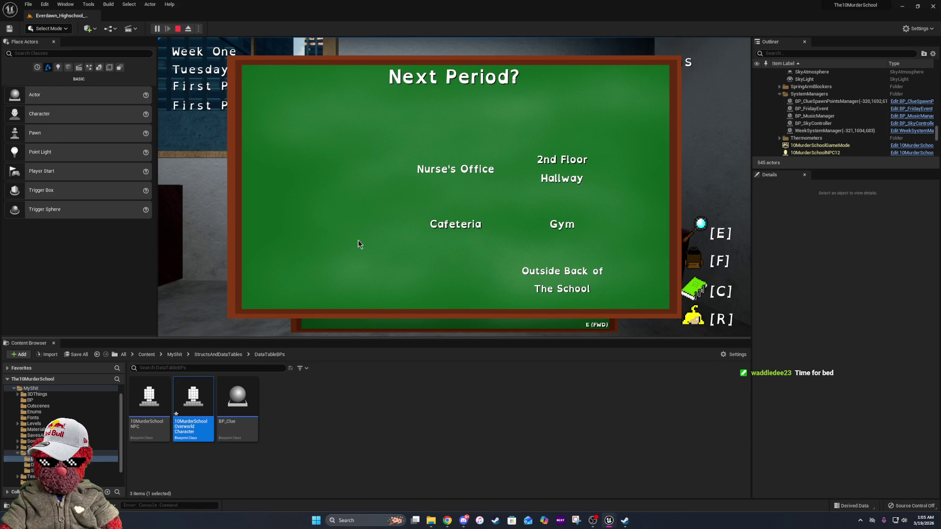
key("Down")
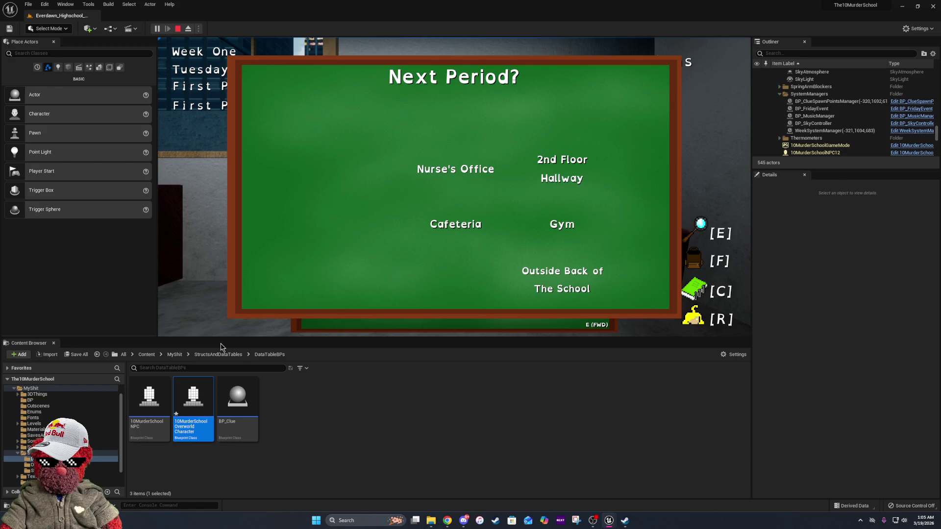
left_click(175, 354)
double_click(678, 399)
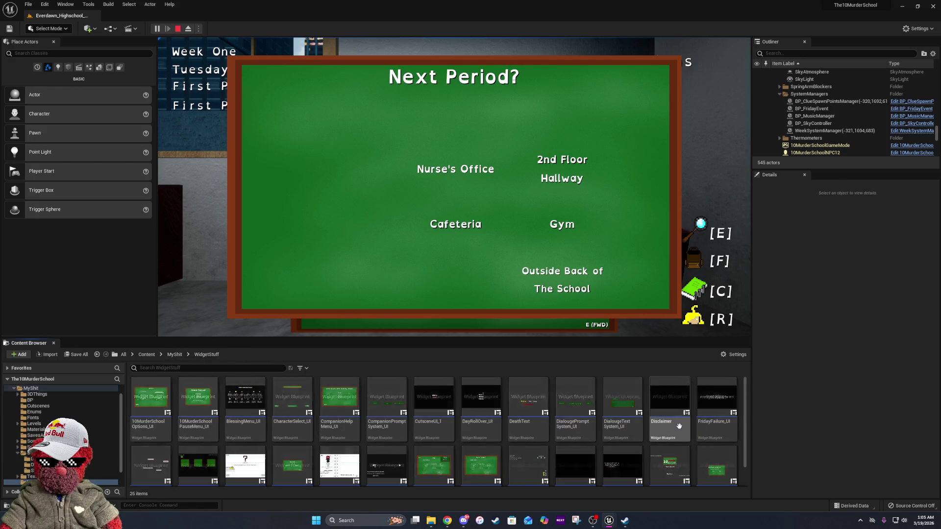
Open the SchoolMapButtons_UI widget blueprint full screen and pan to its On Clicked button events
scroll(493, 422, "down", 1)
left_click(485, 449)
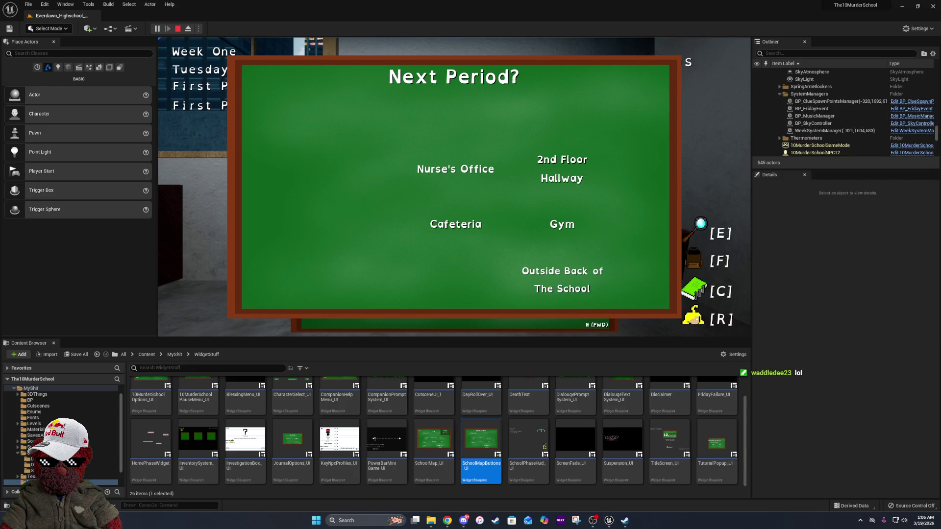
left_click_drag(940, 181, 622, 180)
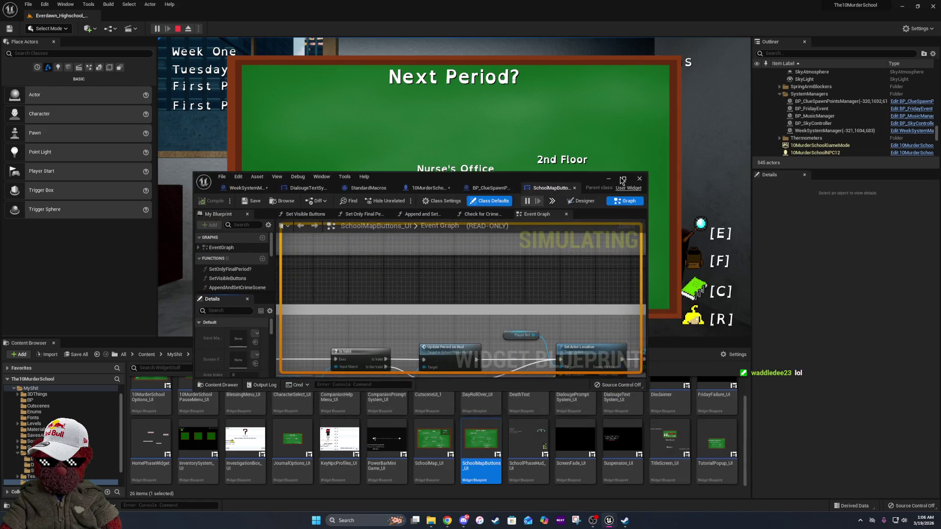
left_click(623, 179)
mouse_move(453, 146)
left_mouse_down()
mouse_move(448, 180)
mouse_move(514, 326)
mouse_move(594, 391)
left_mouse_up()
mouse_move(596, 402)
left_mouse_down()
mouse_move(802, 469)
mouse_move(895, 468)
left_mouse_up()
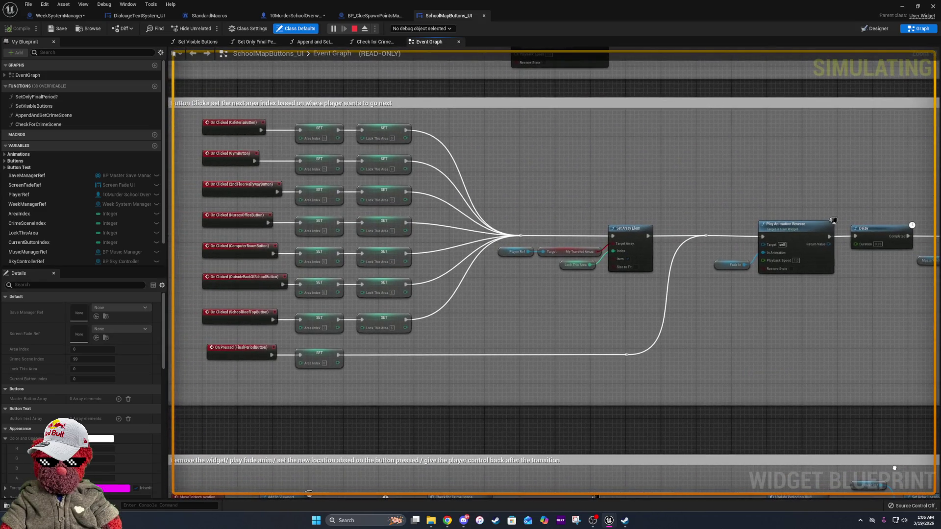
Inspect the LockThisArea and MyTraveledAreas variables, then return to the game's Next Period? menu
left_click(382, 133)
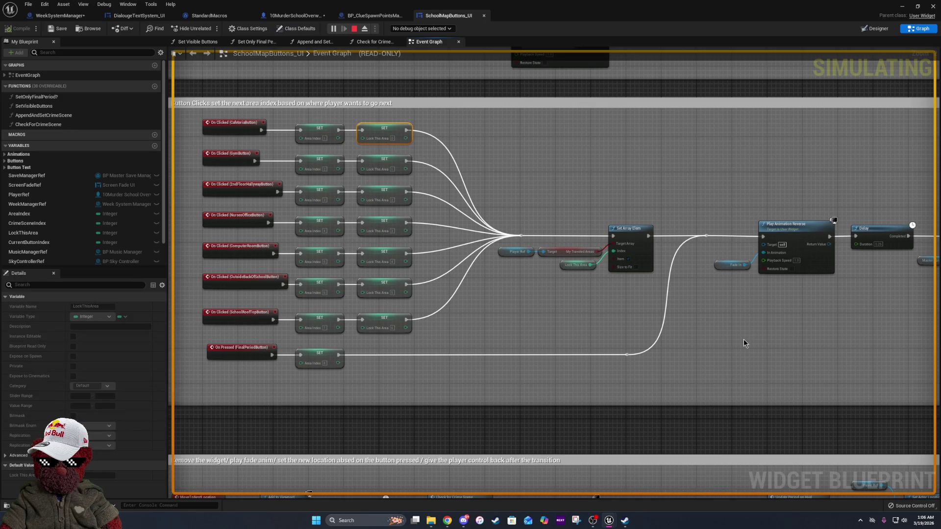
left_click(569, 251)
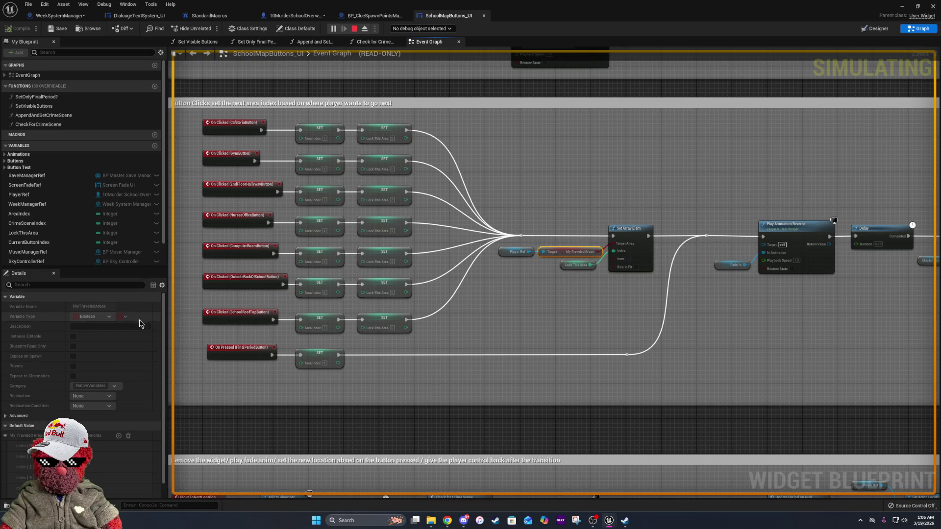
scroll(122, 348, "down", 2)
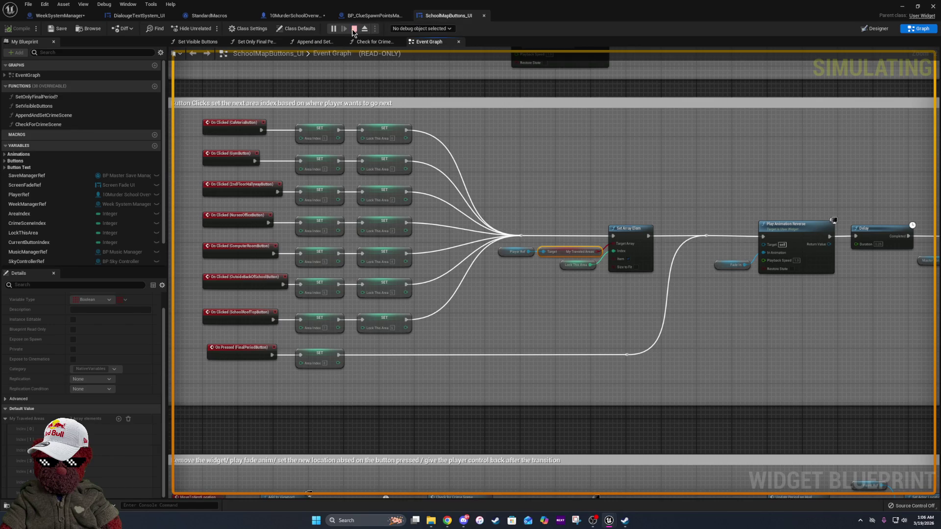
key("alt+Tab")
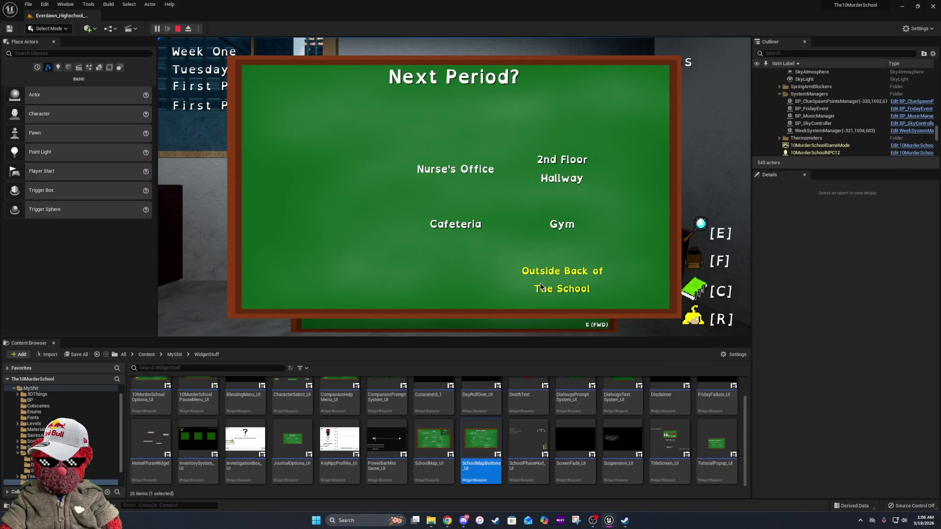
Travel to Outside Back of School, search the trashcan there, and stop the playtest
left_click(541, 287)
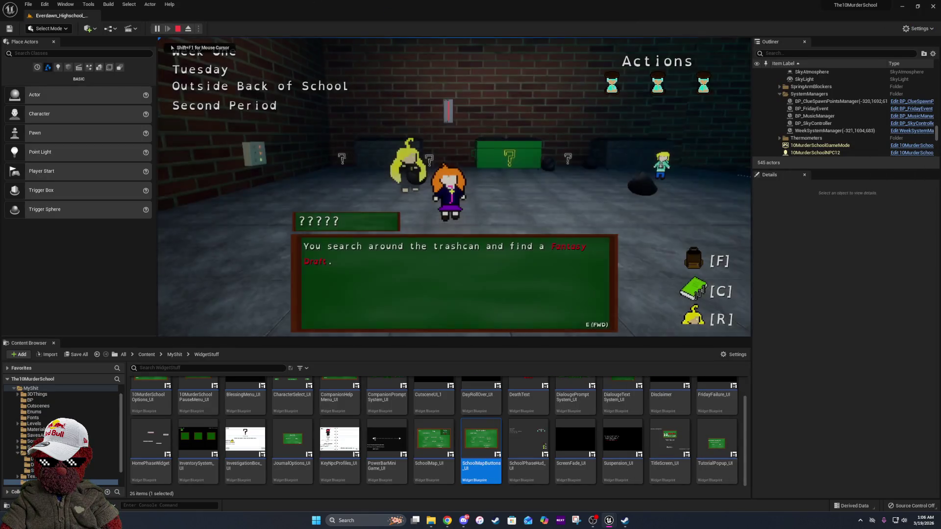
key("w")
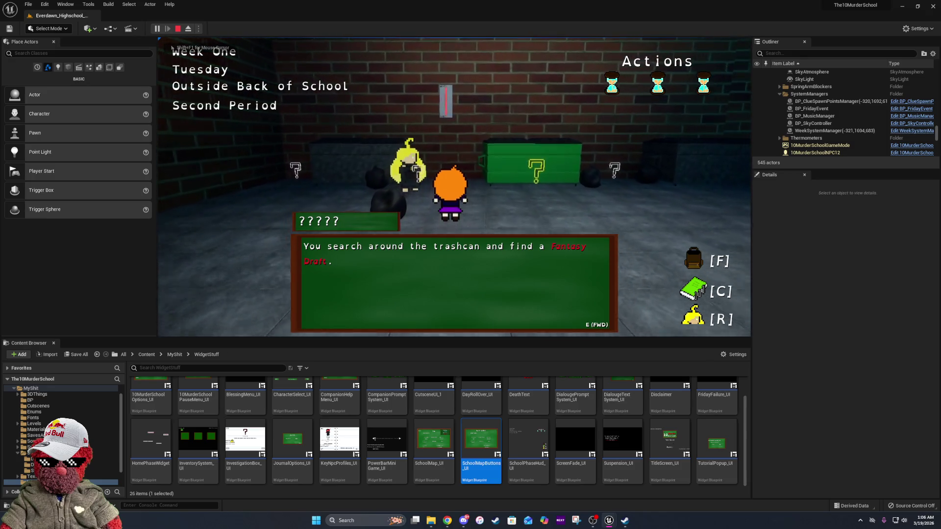
key("a")
key("e")
key("e")
key("e")
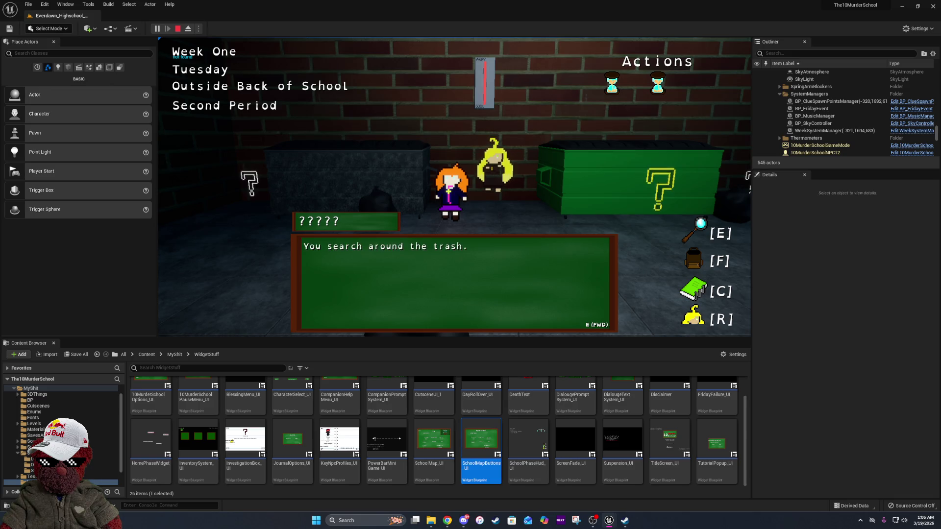
key("a")
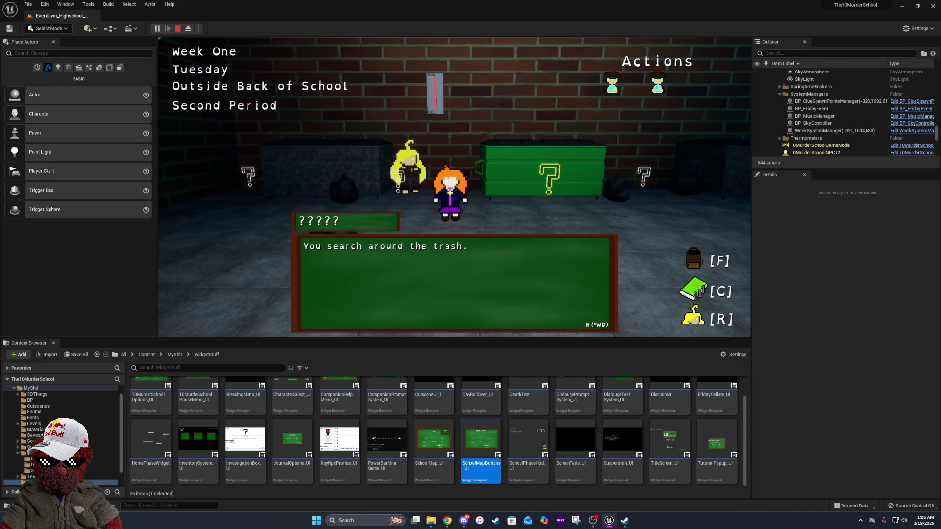
key("Escape")
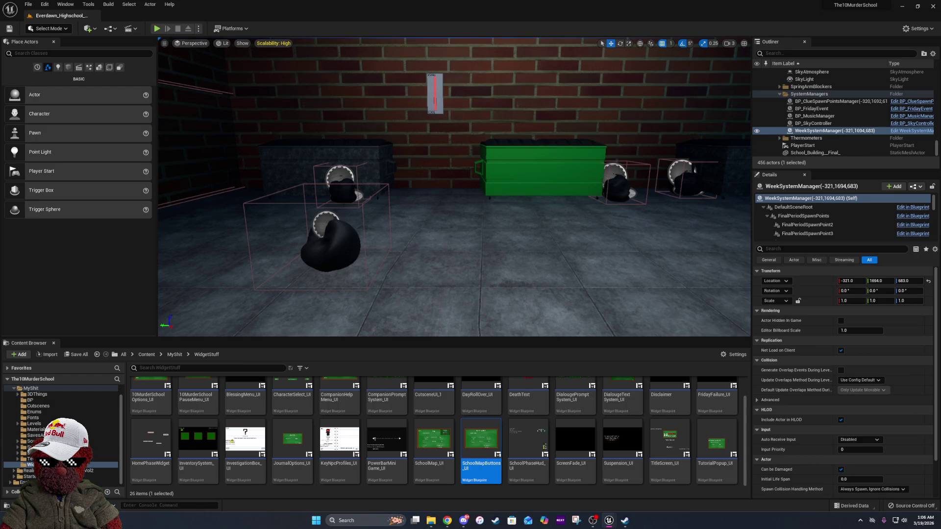
Restore and maximize the Blueprint editor, browse the open graphs, and show the Reset Map to New Day graph
left_click_drag(528, 139, 654, 113)
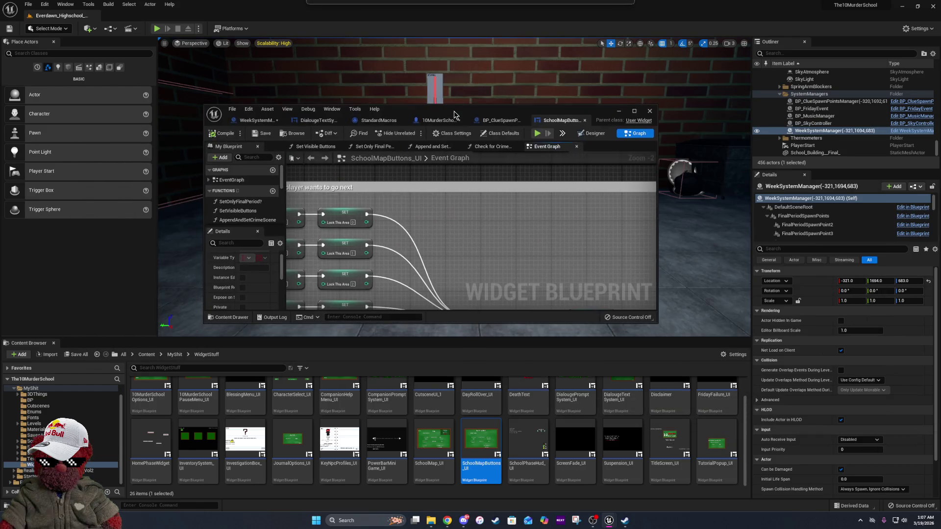
left_click(635, 111)
left_click(374, 15)
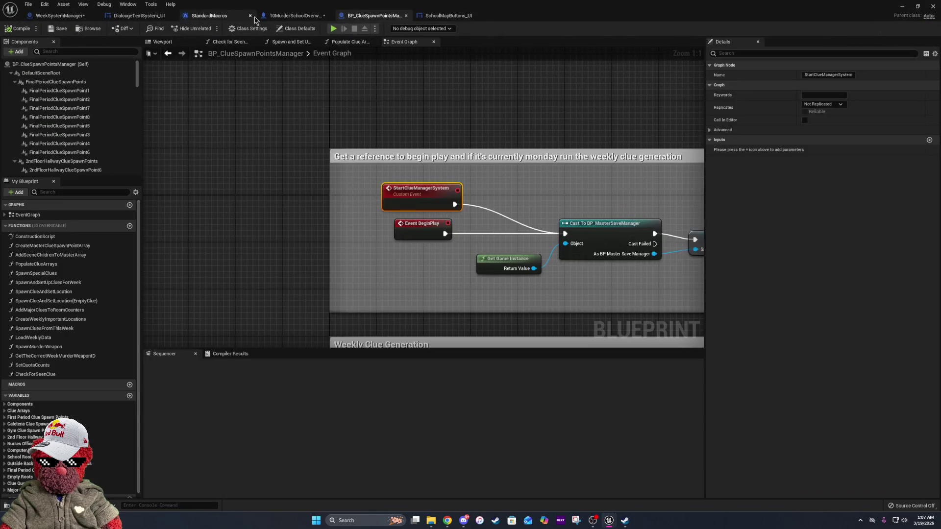
left_click(294, 15)
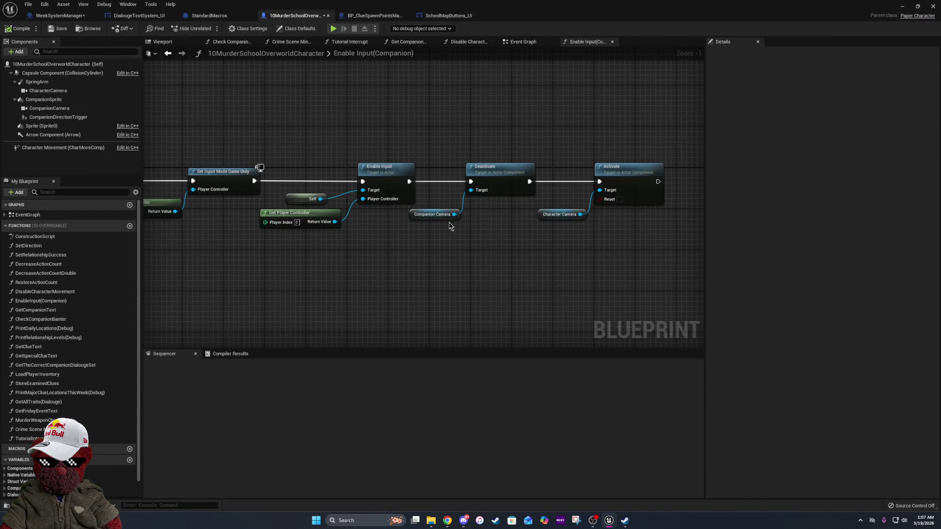
left_click(523, 41)
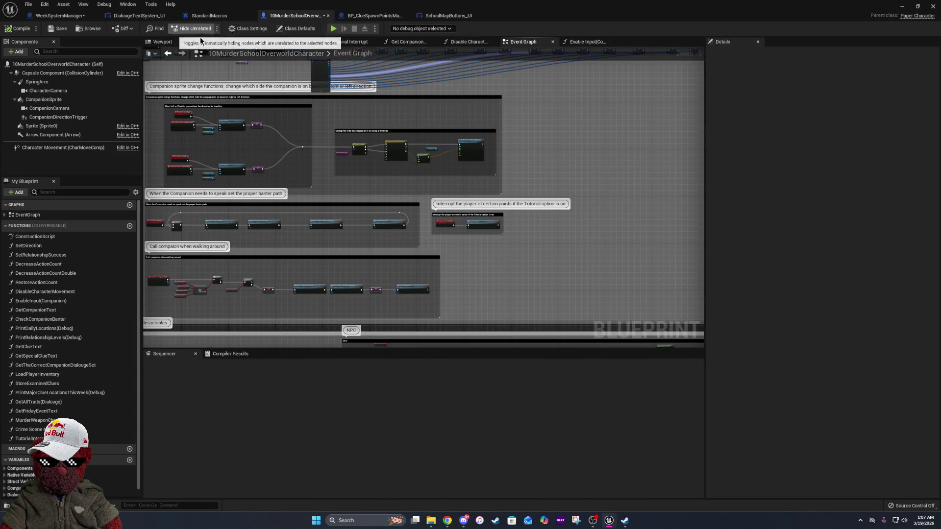
left_click(601, 44)
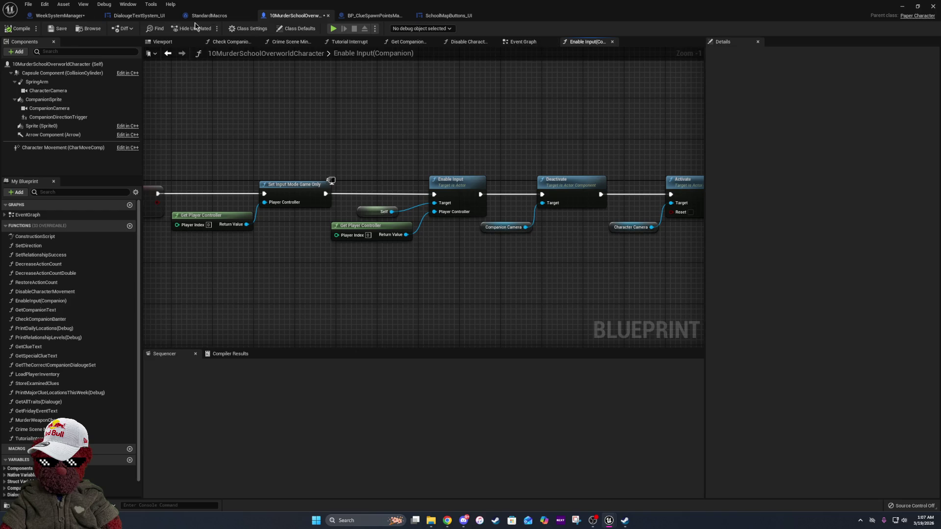
left_click(63, 15)
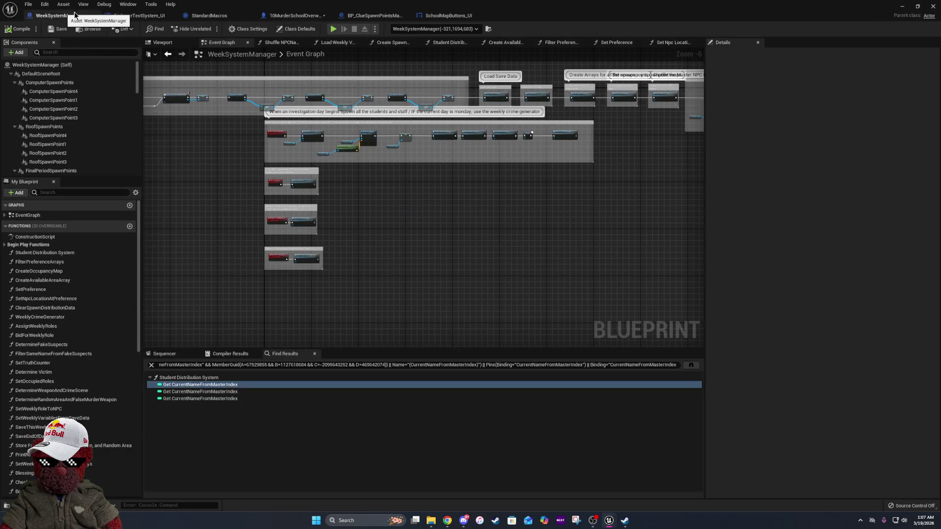
left_click(137, 15)
left_click_drag(230, 272, 501, 271)
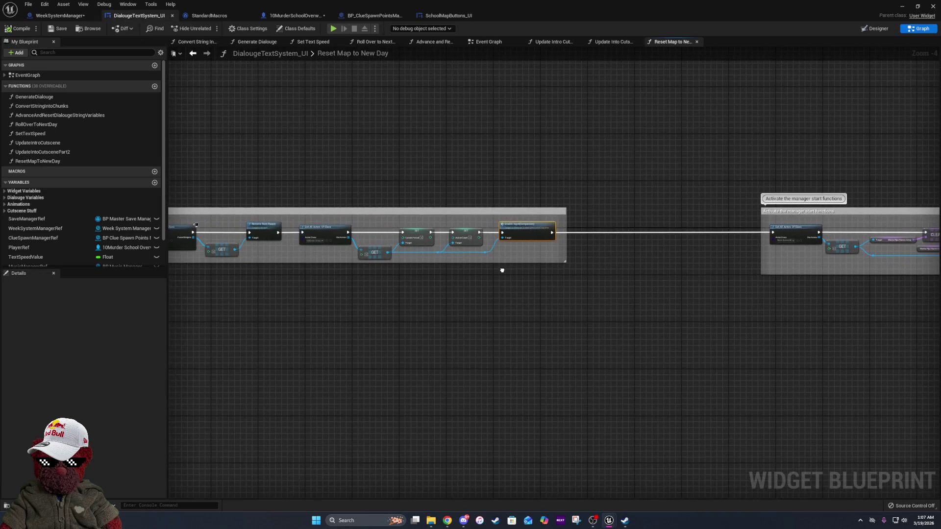
Move Enable Input right and add a For Each Loop over a My Traveled Areas getter
scroll(502, 270, "up", 4)
left_click_drag(367, 189, 469, 246)
left_click_drag(436, 198, 765, 198)
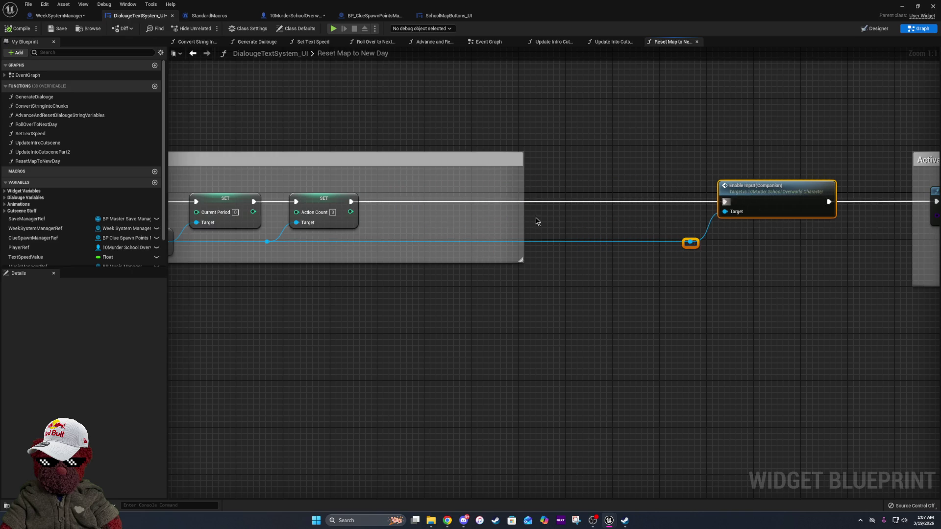
double_click(375, 242)
left_click_drag(375, 243, 403, 213)
type("get my")
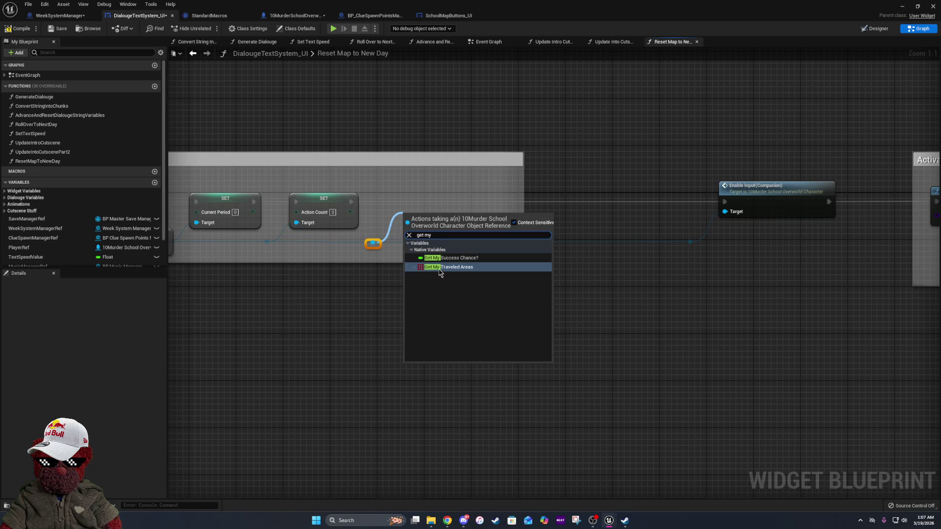
left_click(440, 267)
left_click_drag(477, 216, 501, 215)
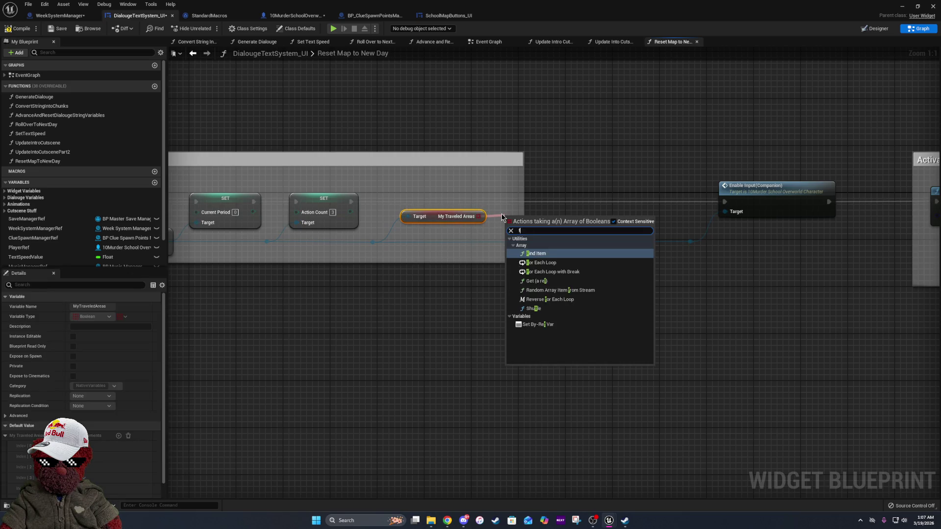
type("for eac")
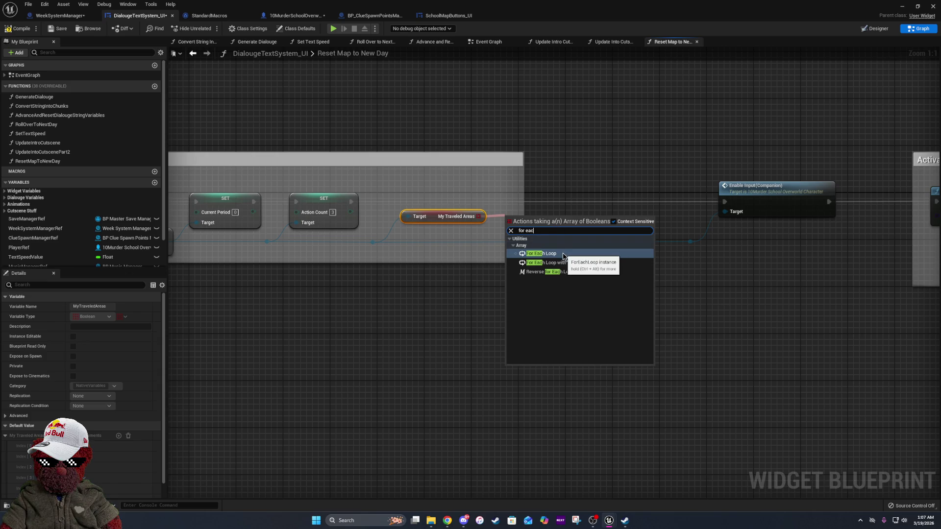
left_click(541, 253)
mouse_move(534, 209)
left_mouse_down()
mouse_move(529, 185)
mouse_move(351, 202)
left_mouse_up()
Add a Set Array Elem node from the loop's Array Element pin, then disconnect and delete it
right_click(564, 212)
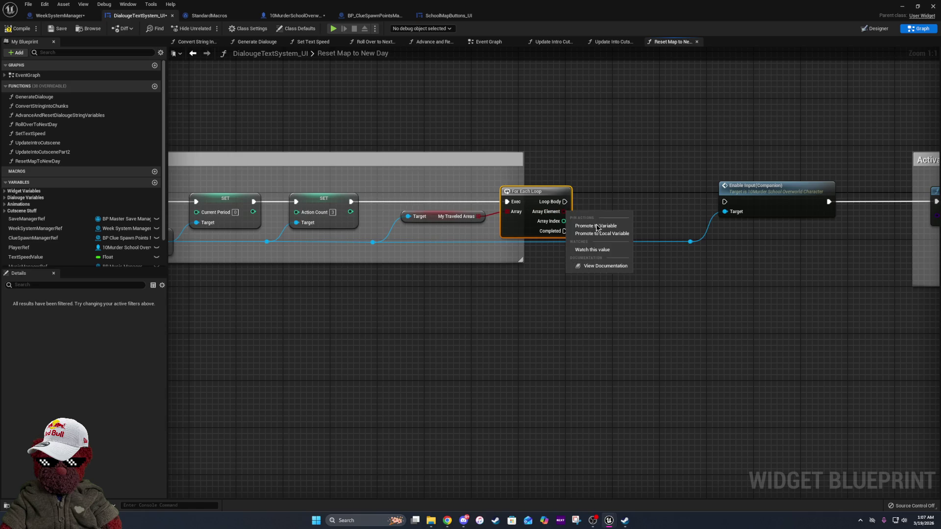
left_click(593, 206)
left_click_drag(564, 212, 595, 213)
type("set")
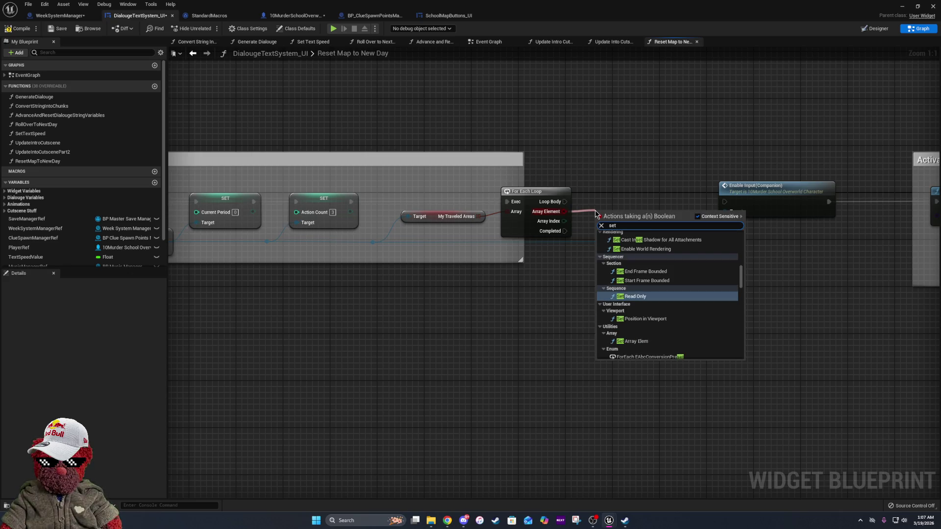
scroll(634, 295, "down", 10)
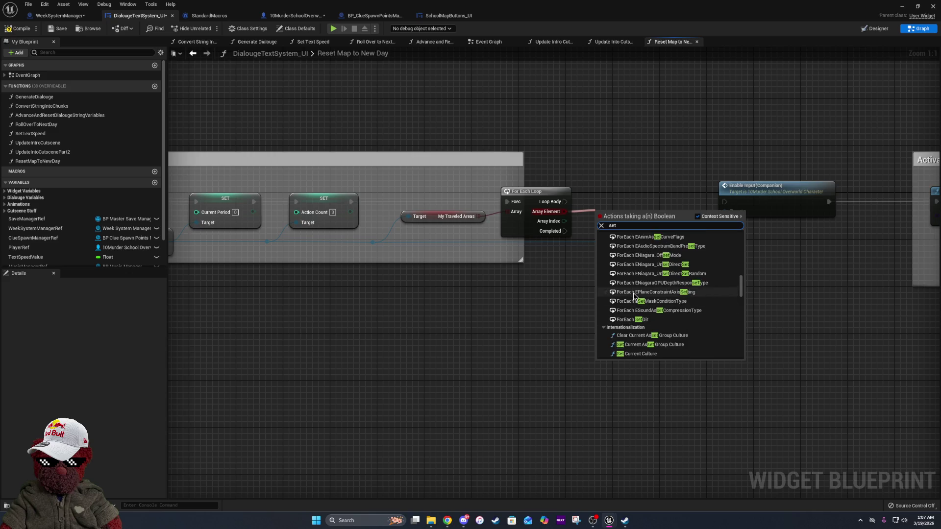
scroll(634, 294, "up", 4)
left_click(636, 293)
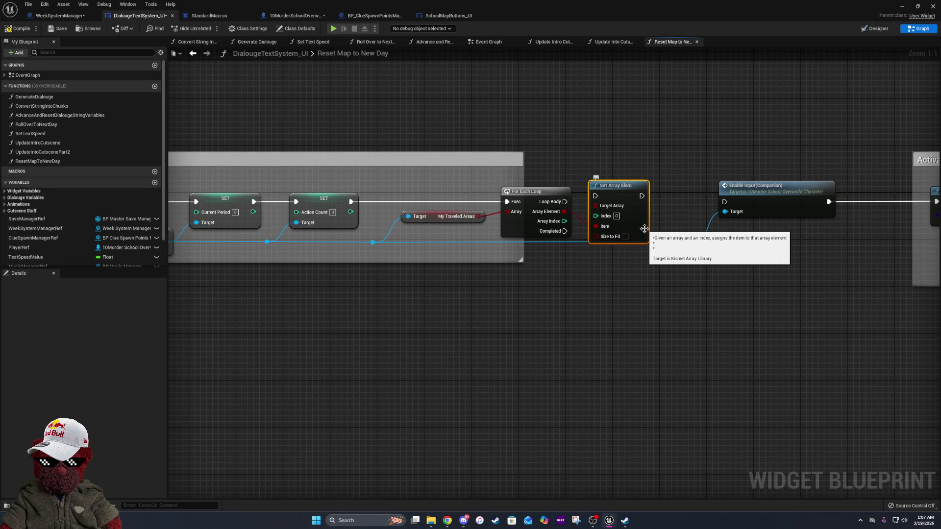
right_click(607, 227)
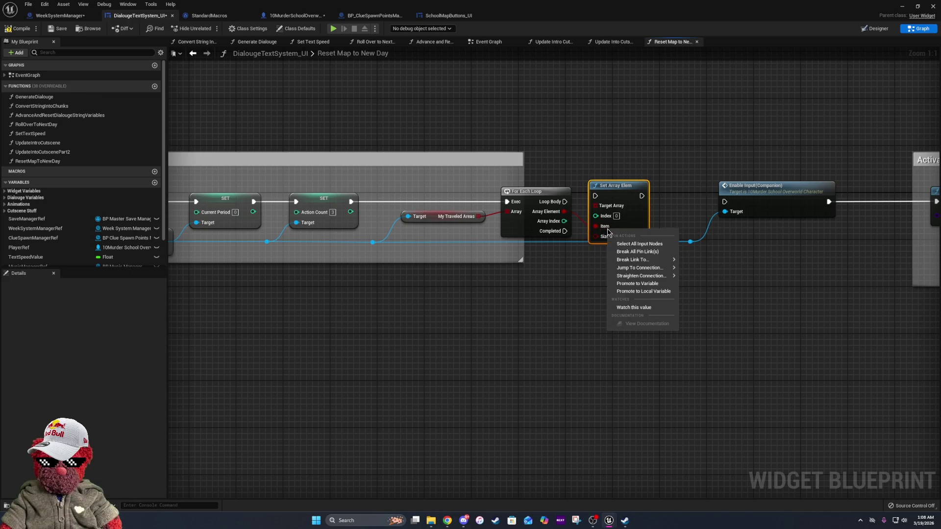
left_click(624, 259)
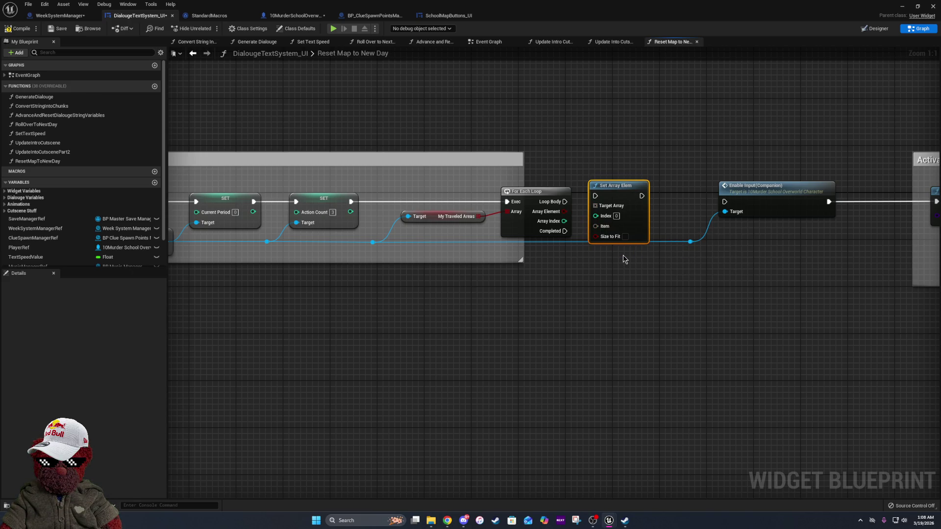
key("Delete")
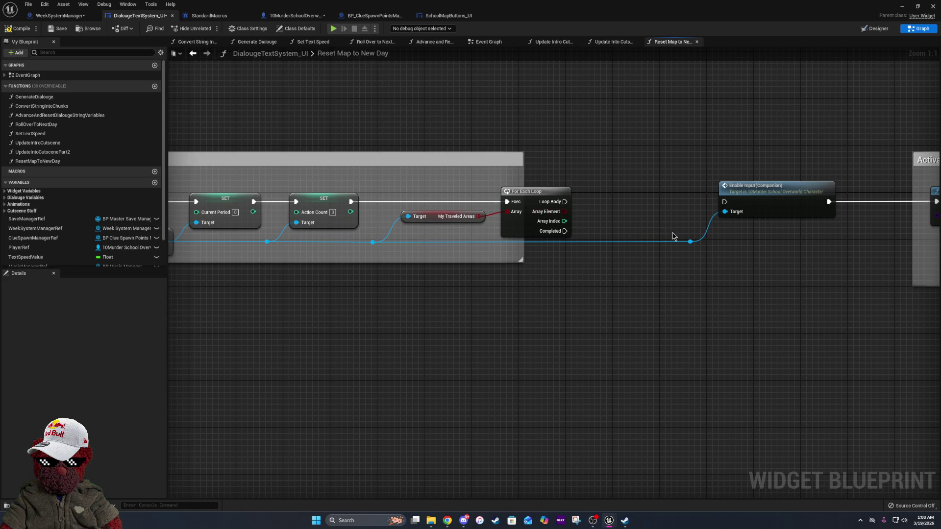
Search again for a set node from Array Element, then show BP_ClueSpawnPointsManager's graph
left_click_drag(564, 211, 579, 217)
type("set")
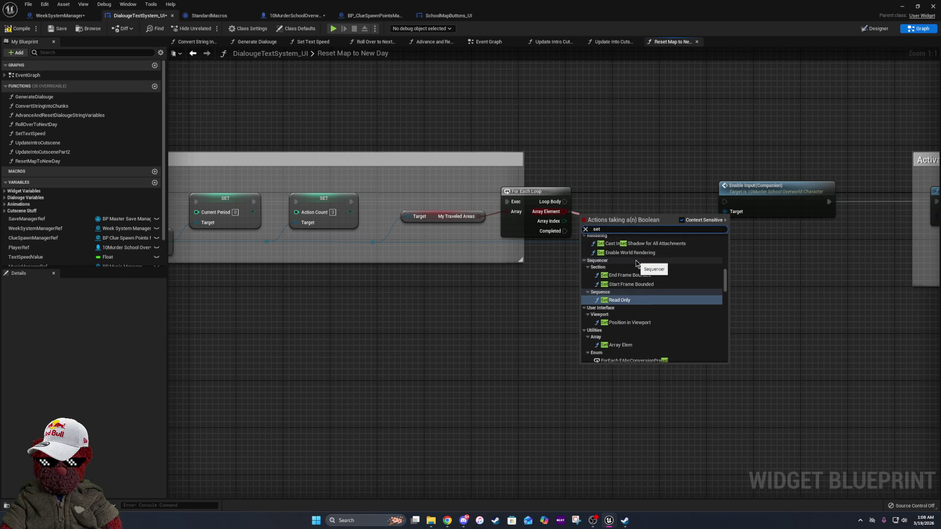
left_click(373, 15)
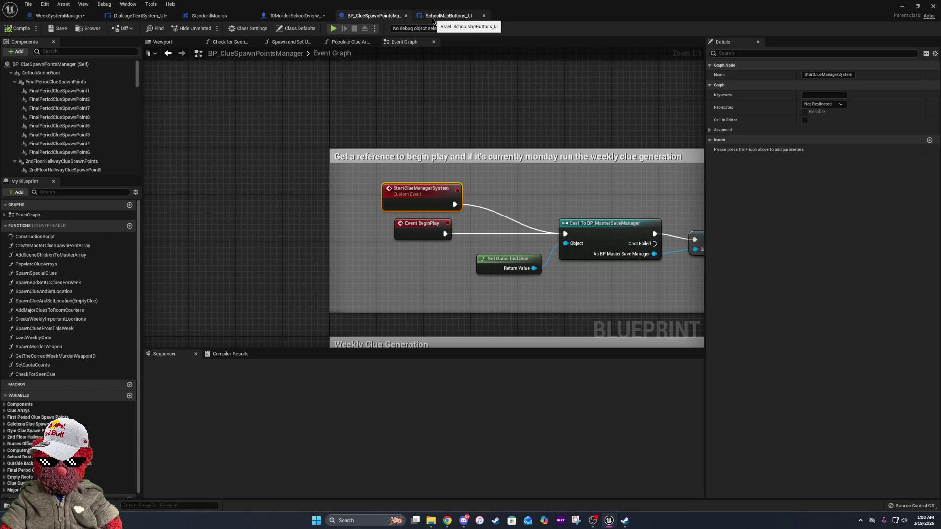
Cycle through the open graph tabs, ending on DialougeTextSystem_UI's Reset Map to New Day graph
left_click(432, 17)
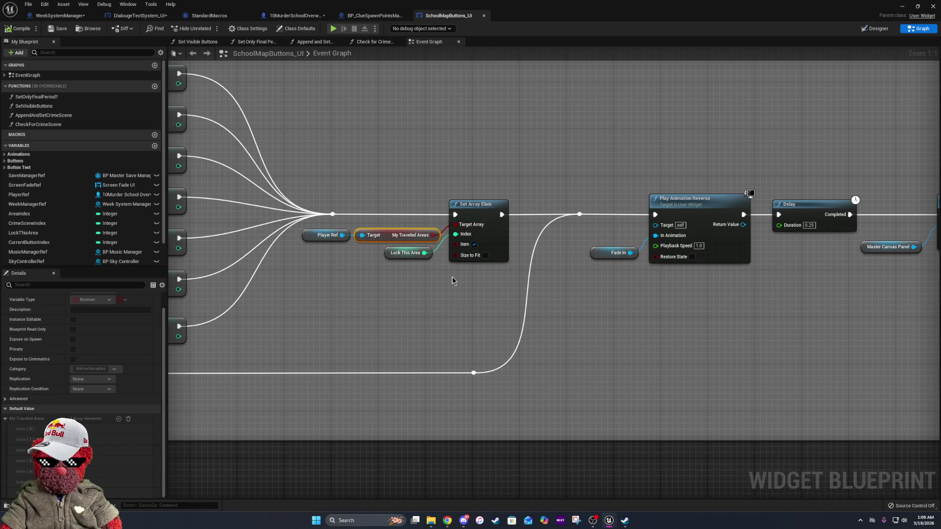
left_click(342, 13)
left_click(319, 15)
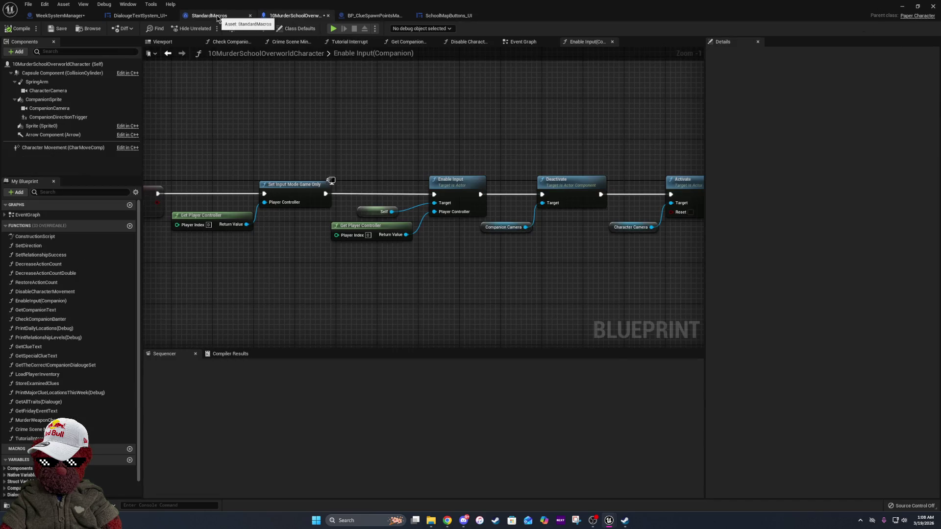
left_click(217, 18)
left_click(438, 15)
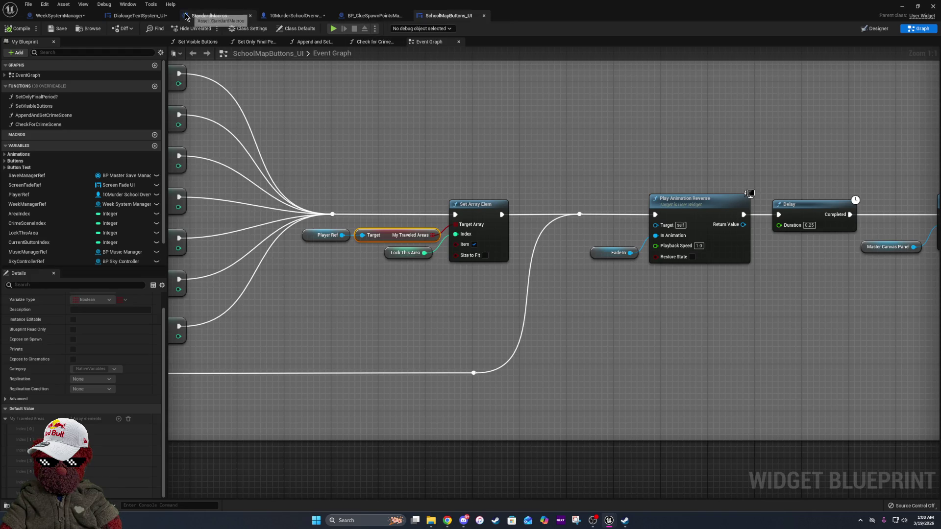
left_click(117, 15)
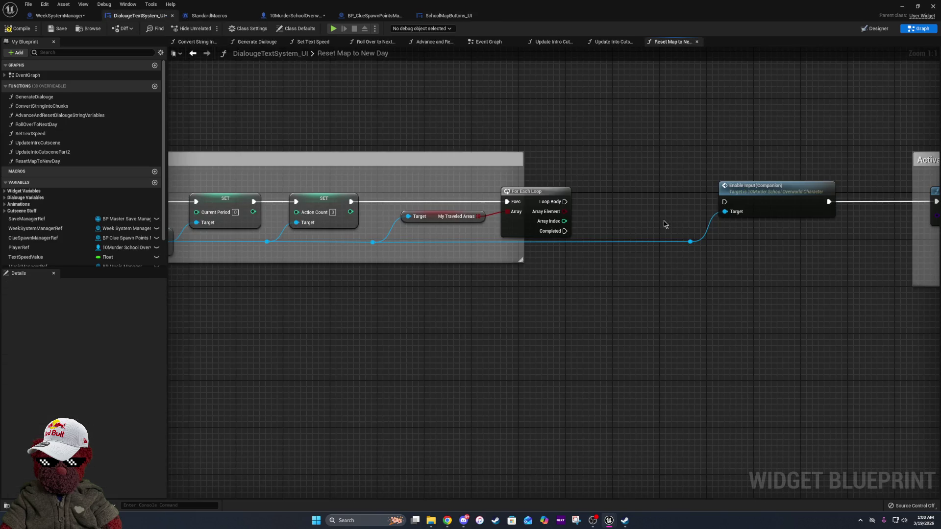
Add a Set Array Elem off the loop's Array Element, then delete it and the For Each Loop
left_click_drag(584, 210, 457, 211)
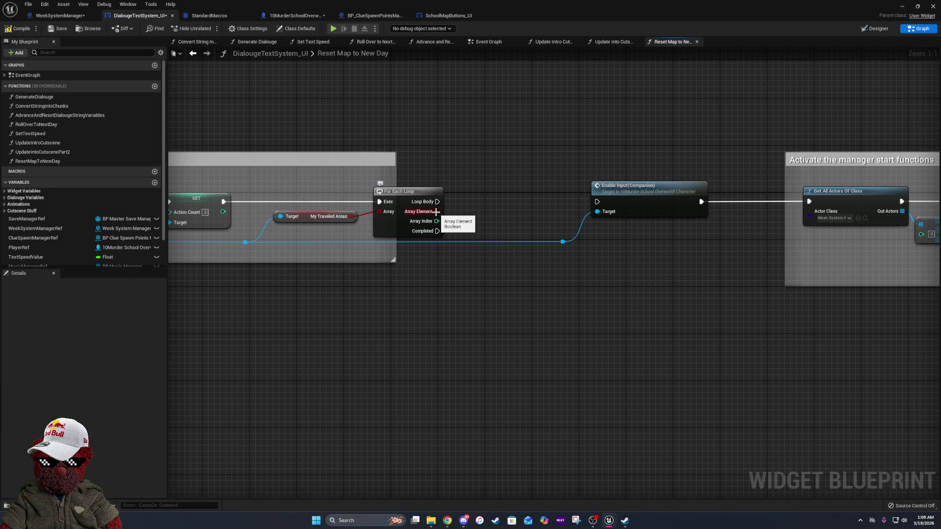
left_click_drag(437, 212, 479, 212)
type("set array")
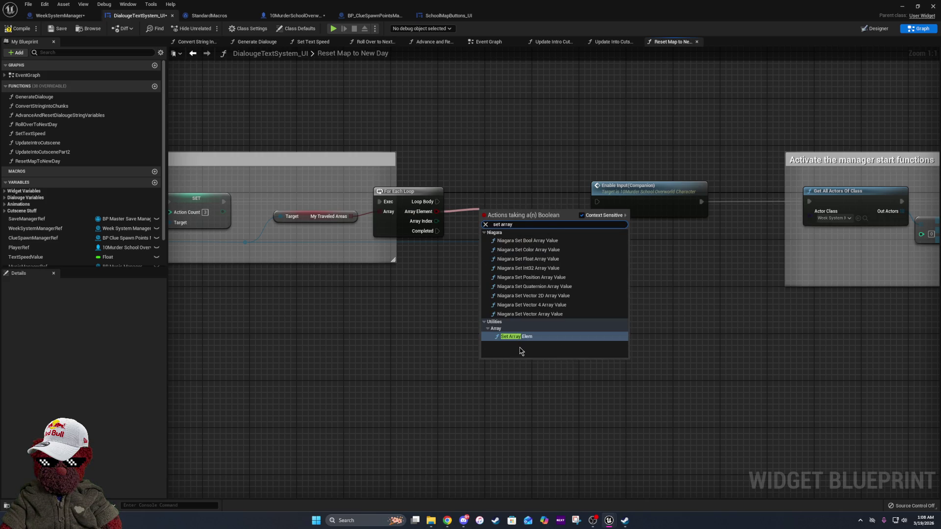
left_click(525, 338)
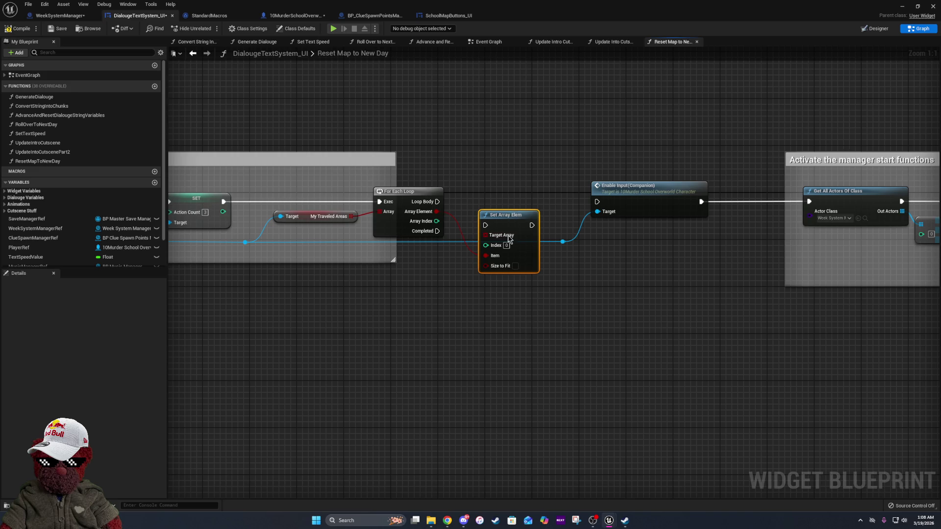
left_click_drag(500, 213, 494, 177)
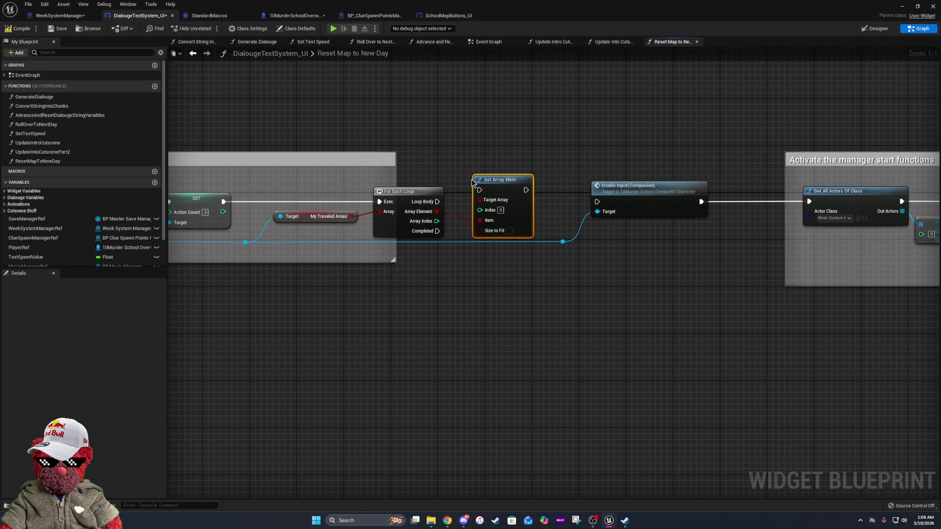
left_click(375, 236)
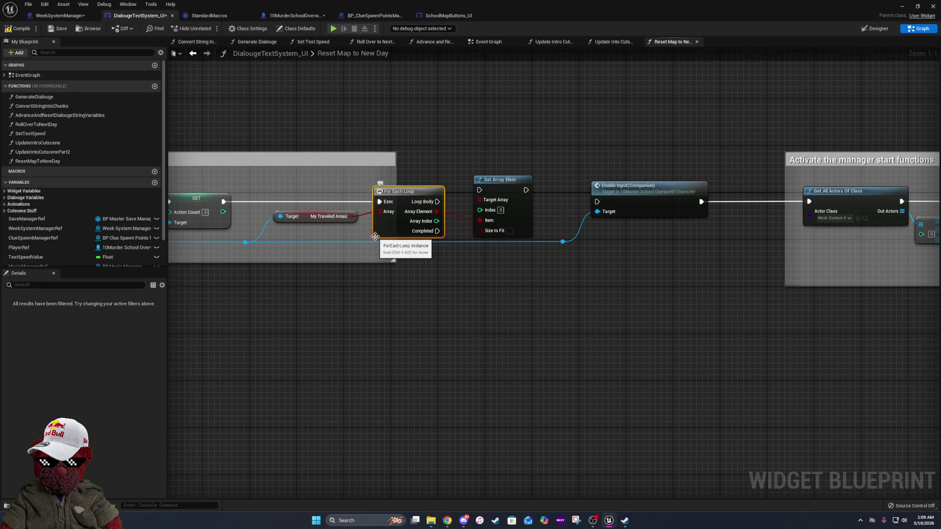
key("Delete")
left_click(506, 206)
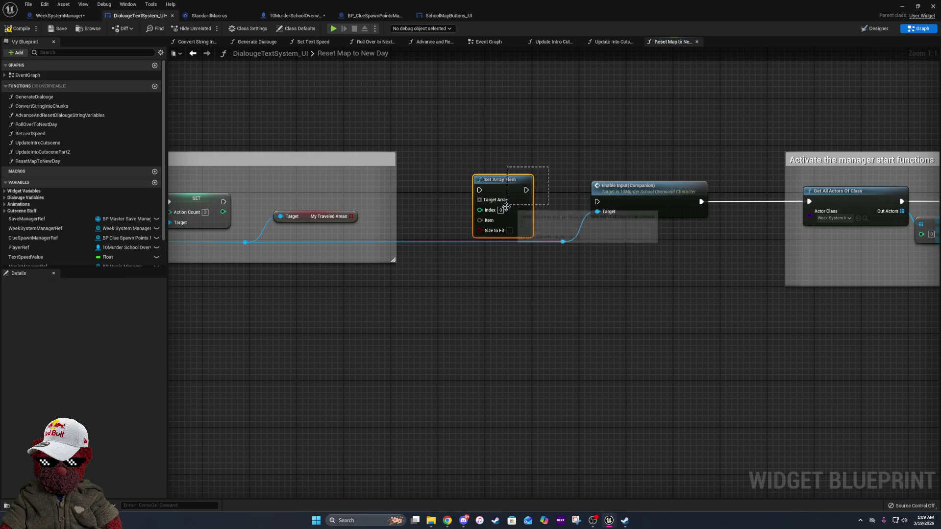
key("Delete")
Create a Set Array Elem node fed by the My Traveled Areas array
mouse_move(351, 217)
left_mouse_down()
mouse_move(385, 228)
mouse_move(384, 209)
left_mouse_up()
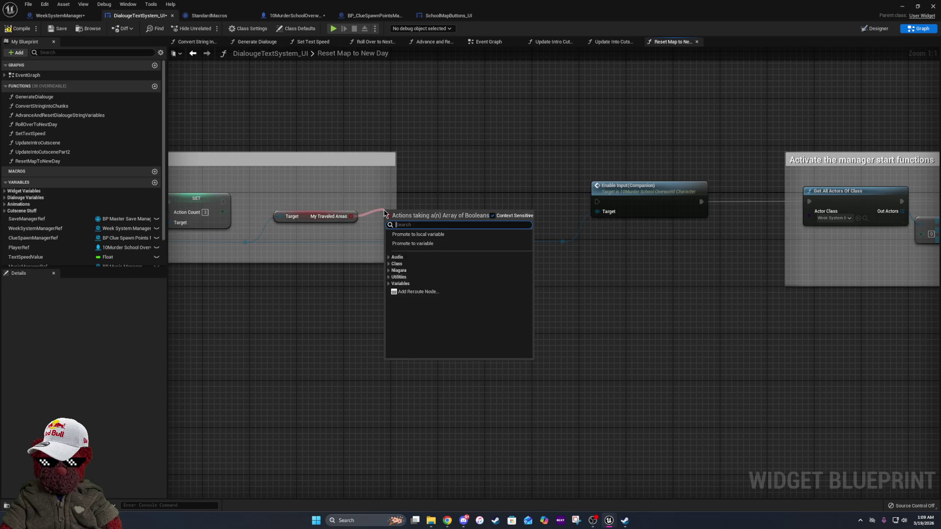
type("set array")
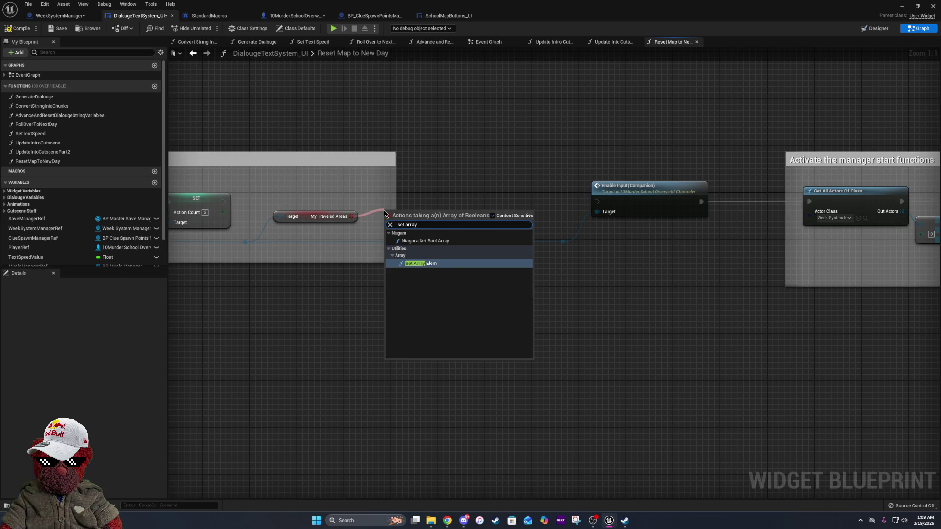
left_click(420, 265)
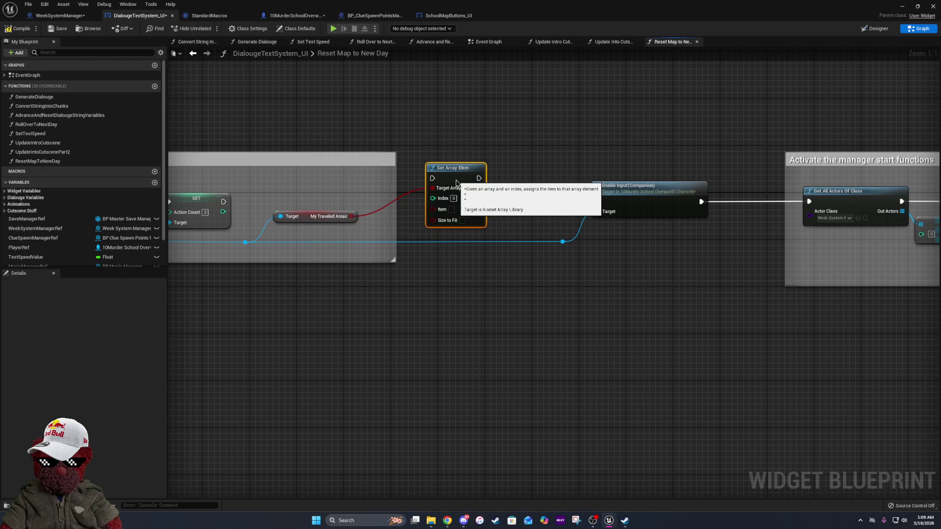
left_click_drag(457, 183, 459, 190)
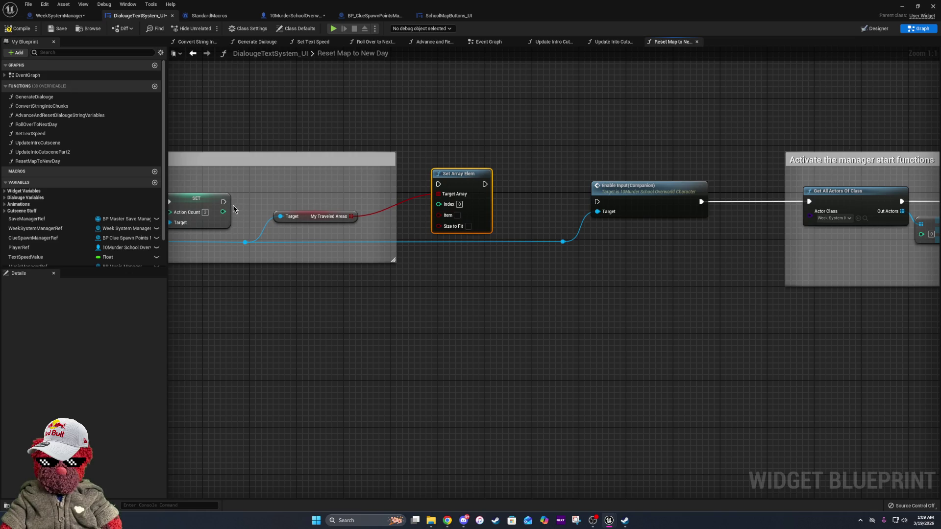
Duplicate the My Traveled Areas getter and add a For Each Loop over it
left_click(302, 215)
mouse_move(335, 119)
left_mouse_down()
mouse_move(350, 161)
mouse_move(400, 218)
left_mouse_up()
key("ctrl+c")
key("ctrl+v")
left_click_drag(401, 115, 422, 137)
type("for e")
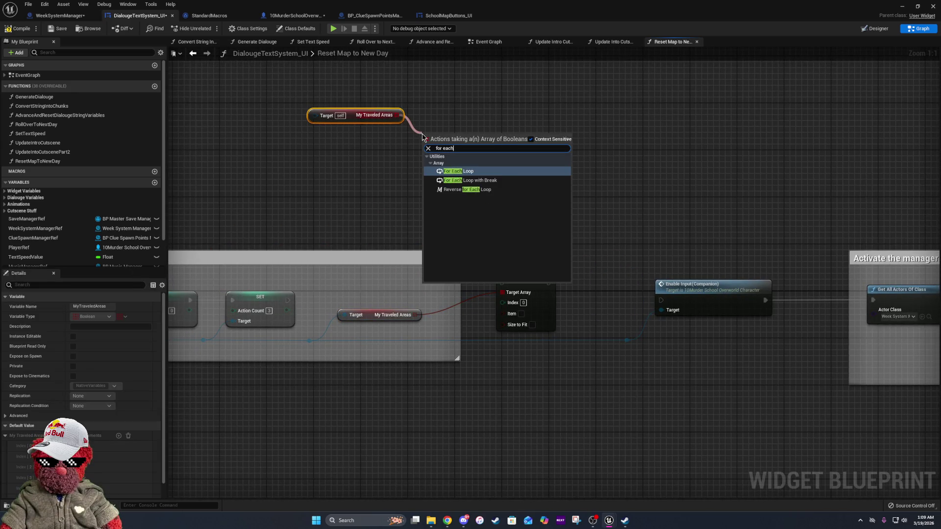
left_click(446, 172)
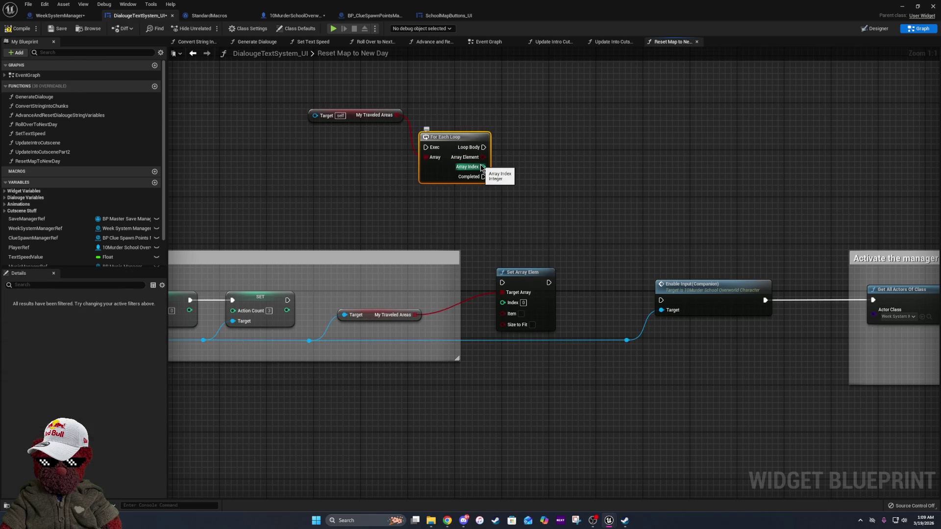
Delete the extra My Traveled Areas getter and move the For Each Loop into the comment box
left_click_drag(373, 322, 373, 328)
left_click(379, 307)
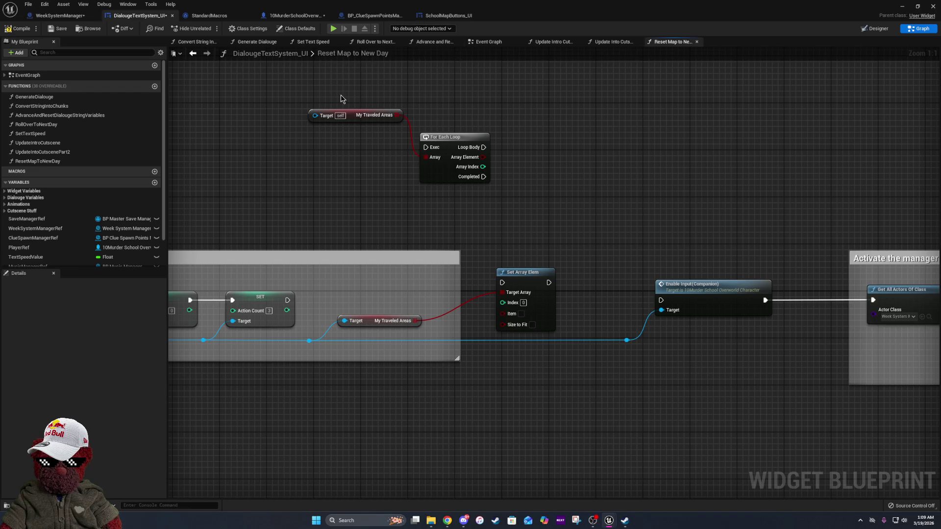
left_click_drag(342, 98, 369, 151)
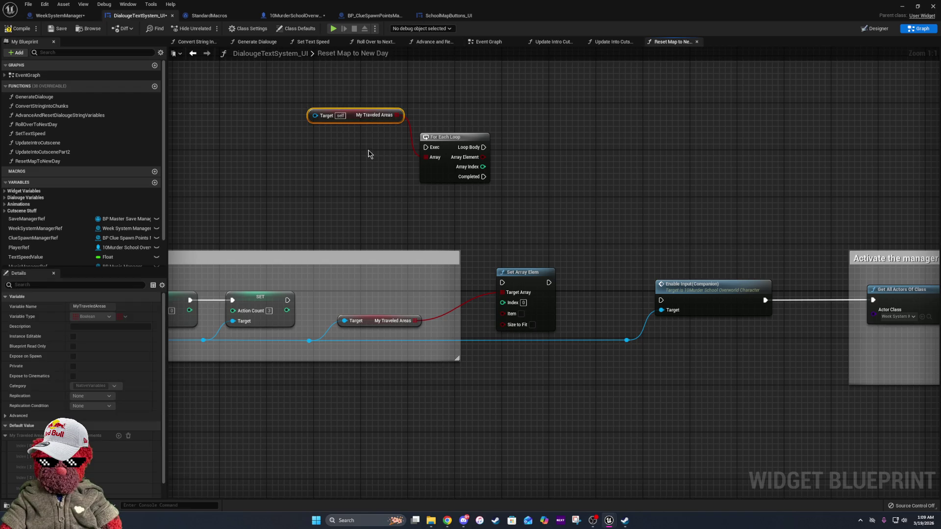
key("Delete")
mouse_move(444, 147)
left_mouse_down()
mouse_move(417, 264)
mouse_move(398, 283)
mouse_move(372, 302)
mouse_move(304, 310)
mouse_move(288, 300)
left_mouse_up()
left_click_drag(408, 292, 446, 292)
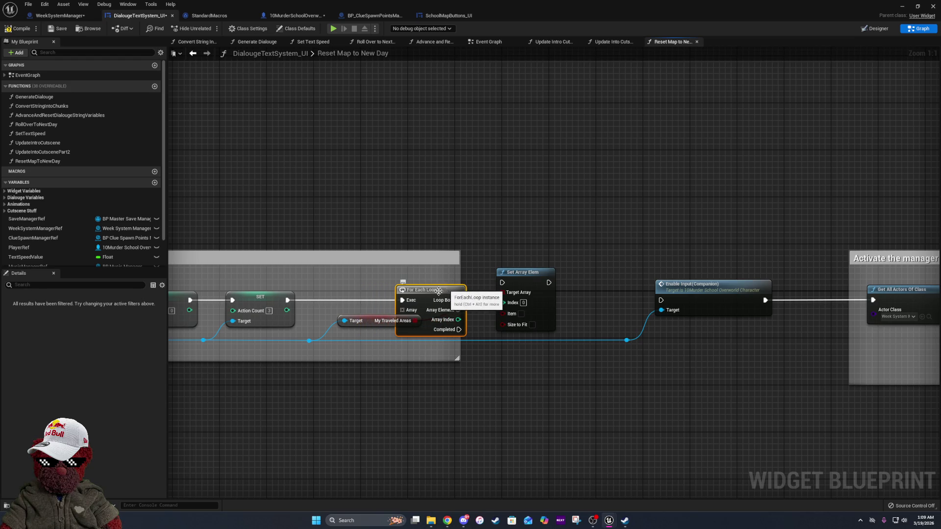
Shift the My Traveled Areas getter and its reroute knot to the left
left_click(309, 341)
left_click(356, 319, "ctrl")
mouse_move(373, 318)
left_mouse_down()
mouse_move(337, 325)
mouse_move(403, 310)
left_mouse_up()
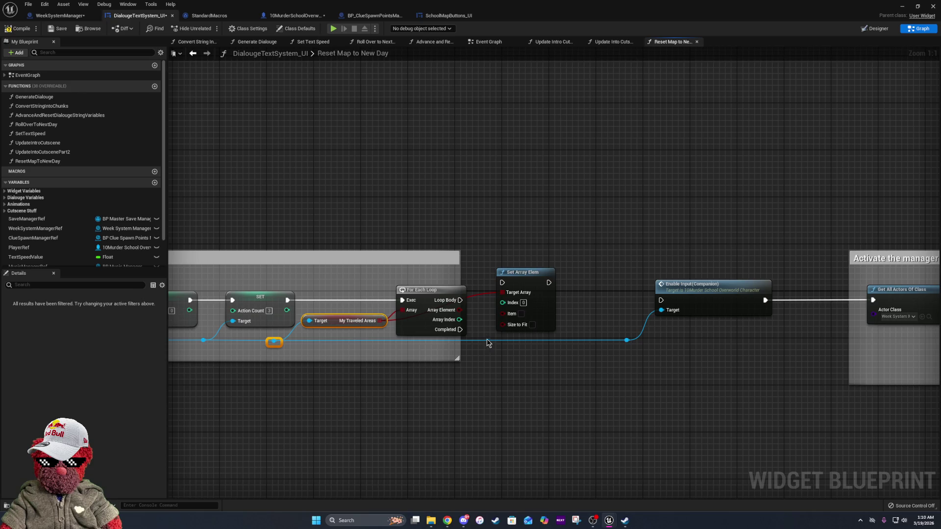
left_click_drag(344, 321, 343, 327)
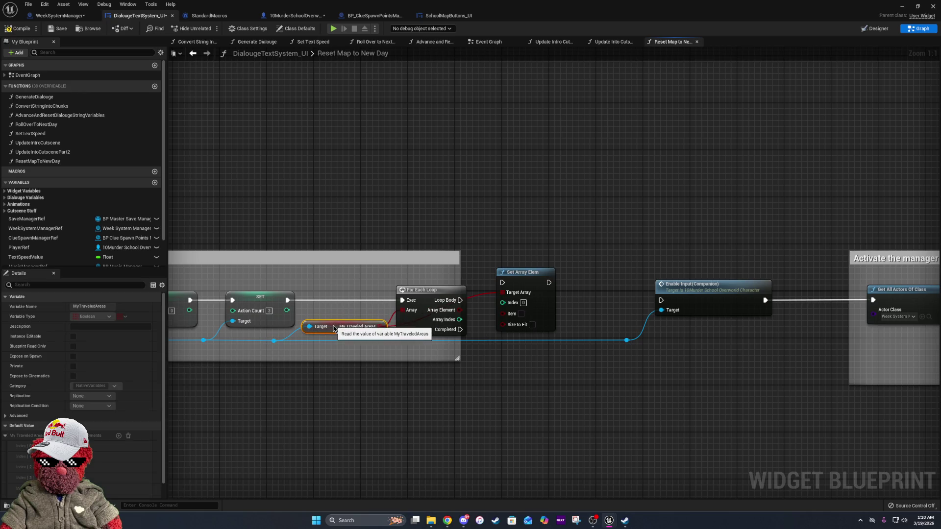
Move the GET node and three reroute knots down, then recenter on the loop area
left_click_drag(472, 339, 649, 268)
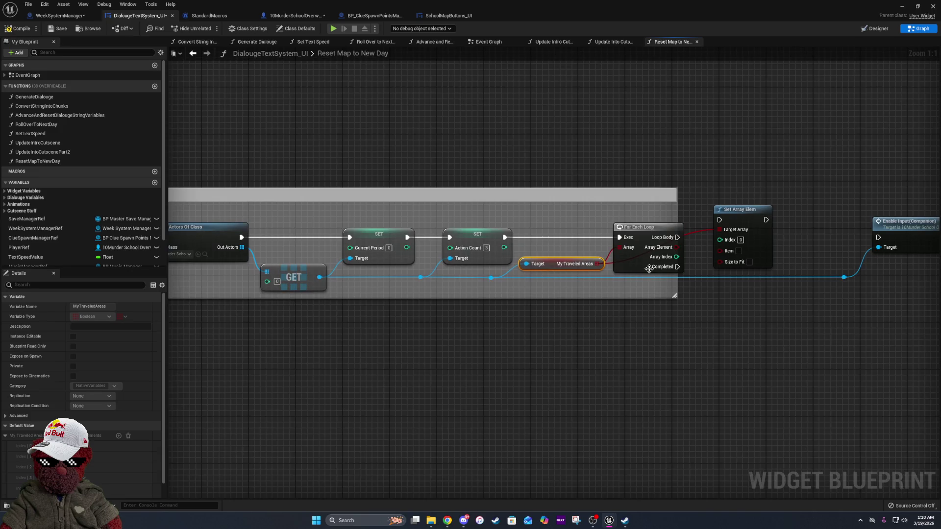
mouse_move(403, 273)
left_mouse_down()
mouse_move(532, 300)
mouse_move(912, 321)
left_mouse_up()
left_click(300, 292, "shift")
left_click_drag(300, 293, 300, 304)
left_click(491, 310)
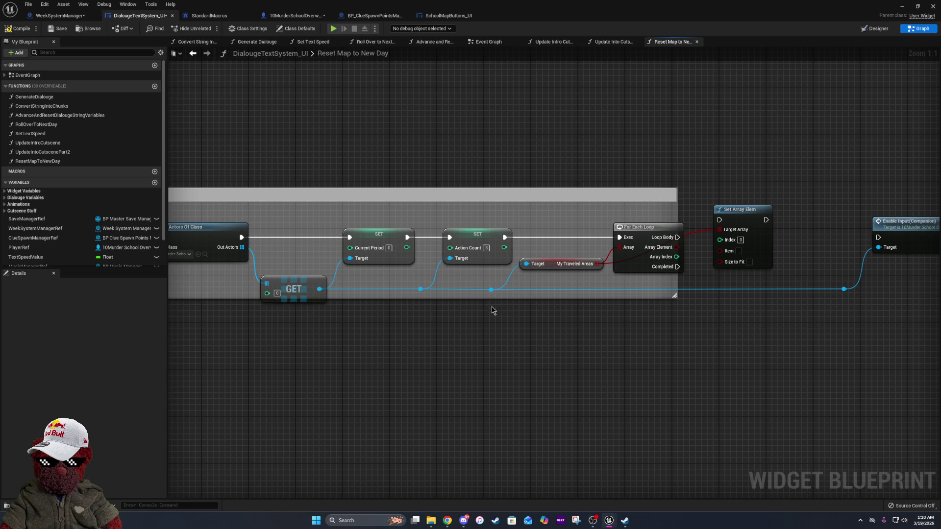
left_click_drag(491, 311, 419, 307)
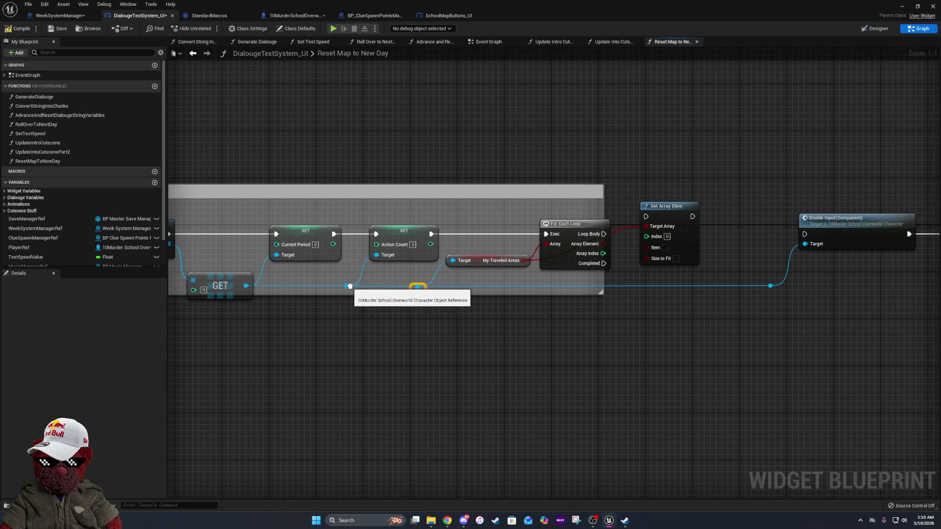
left_click_drag(439, 299, 259, 292)
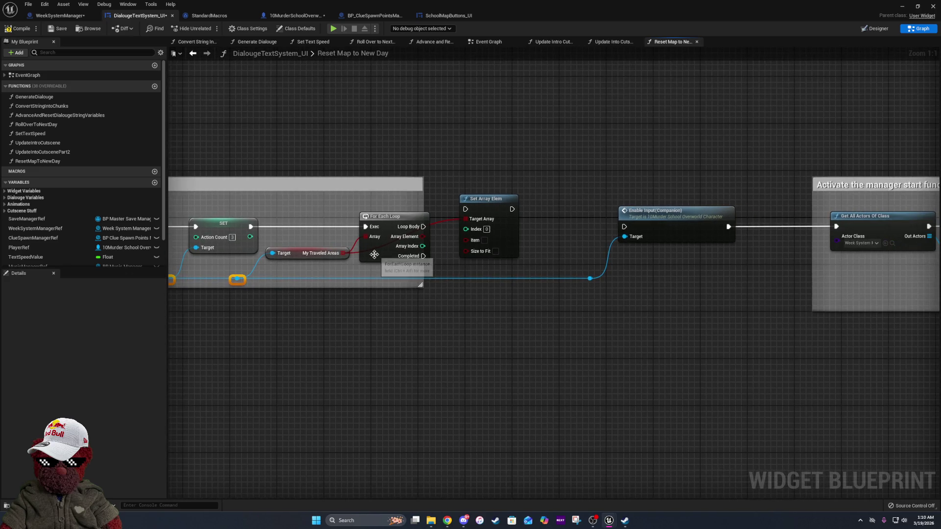
Wire the Loop Body to Set Array Elem and add a reroute point on the wire
left_click_drag(422, 227, 466, 209)
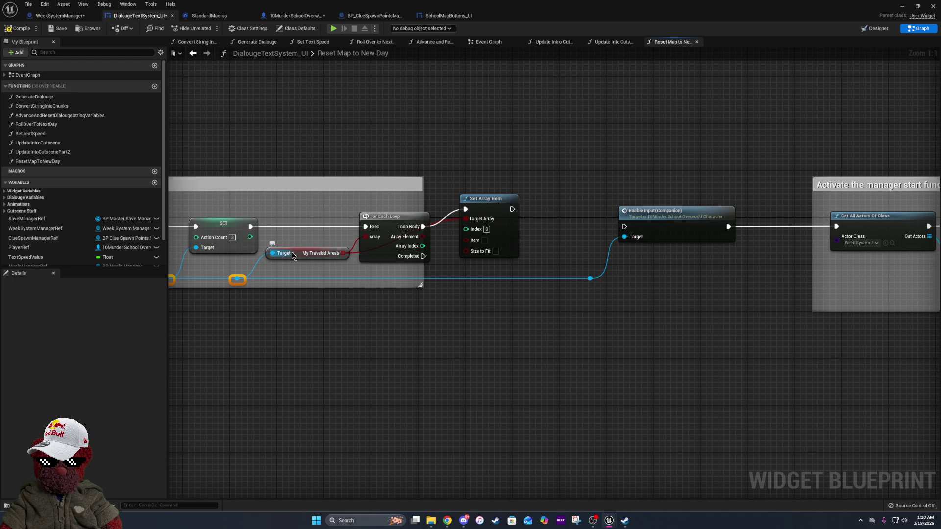
left_click_drag(295, 256, 296, 271)
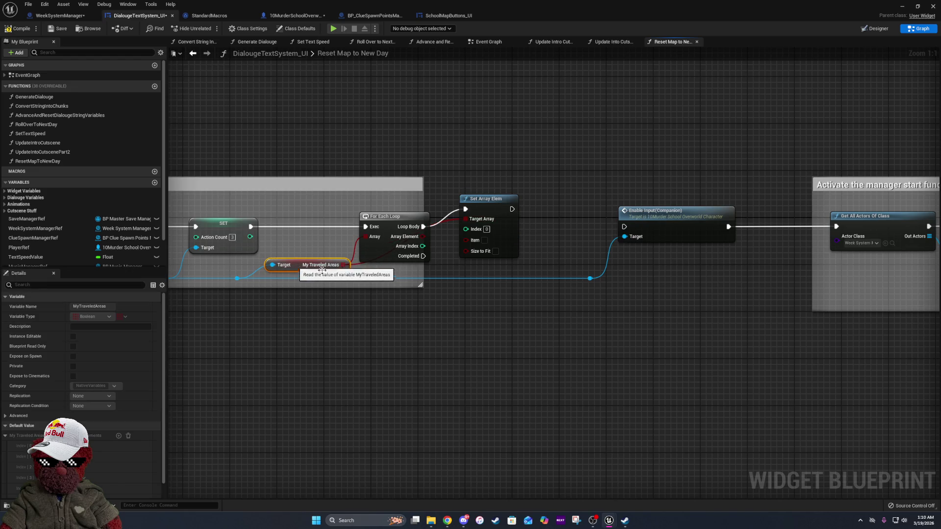
double_click(450, 222)
Align the new reroute point with the My Traveled Areas getter
left_click(300, 264, "shift")
key("q")
left_click(453, 271)
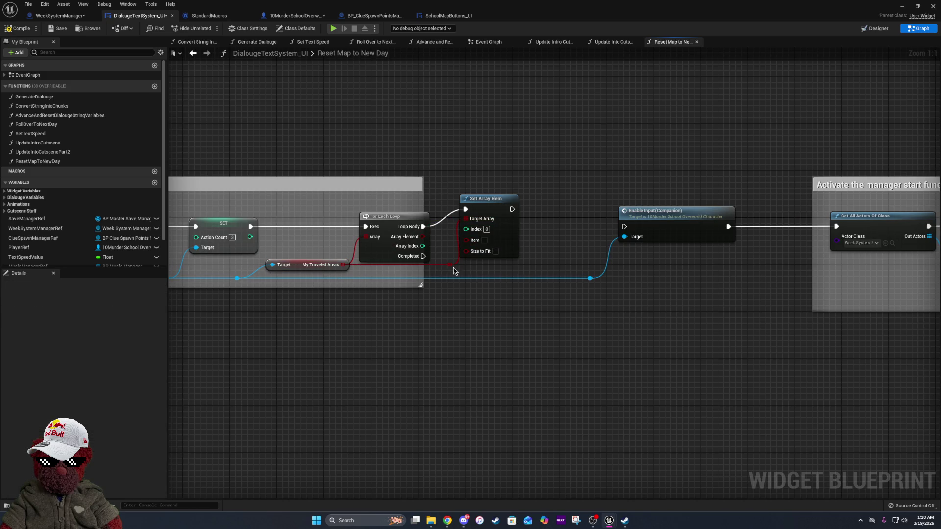
left_click(300, 265, "shift")
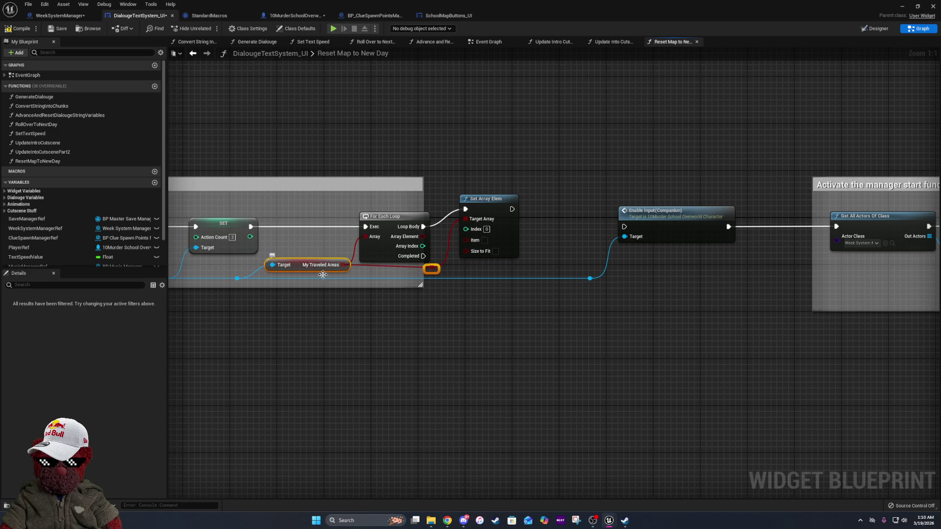
left_click(439, 266)
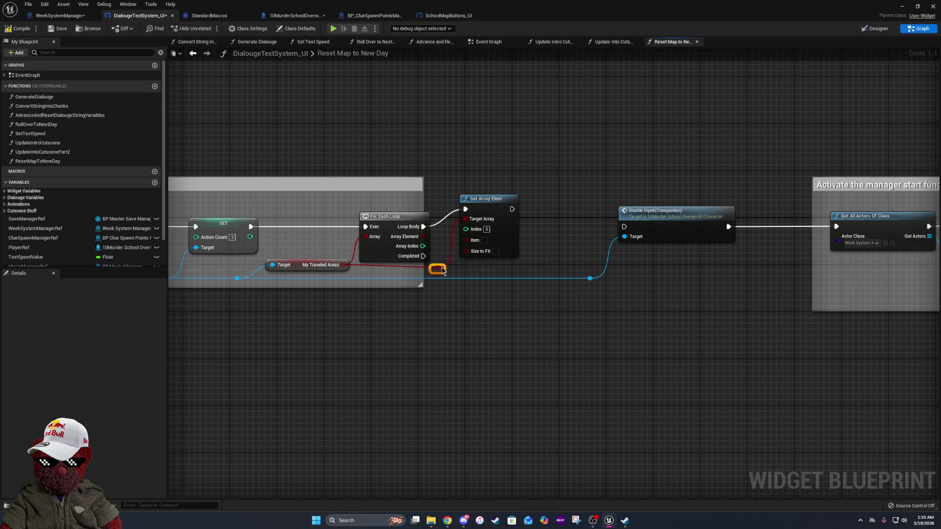
left_click(329, 268, "shift")
Drive Enable Input from the loop's Completed pin instead of Set Array Elem
left_click_drag(512, 209, 628, 233)
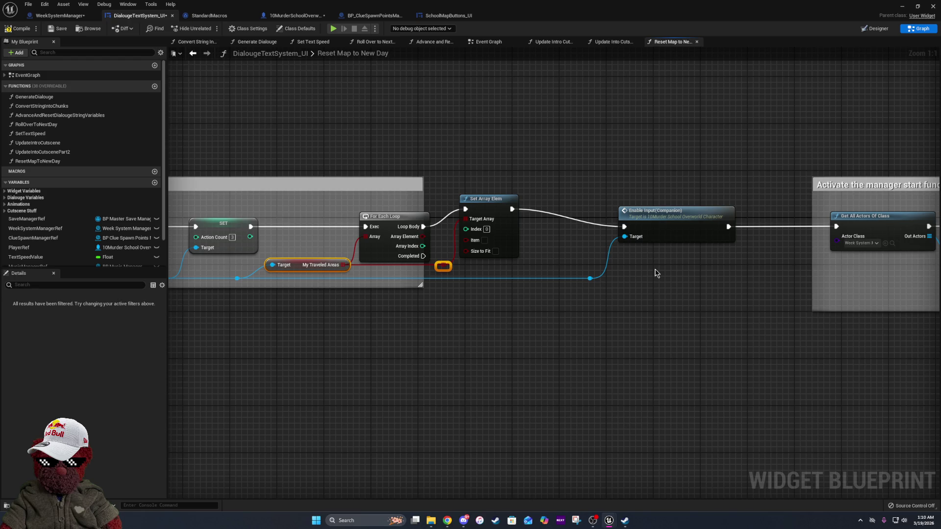
right_click(625, 227)
left_click(647, 247)
mouse_move(428, 255)
left_mouse_down()
mouse_move(546, 275)
mouse_move(628, 245)
mouse_move(628, 231)
left_mouse_up()
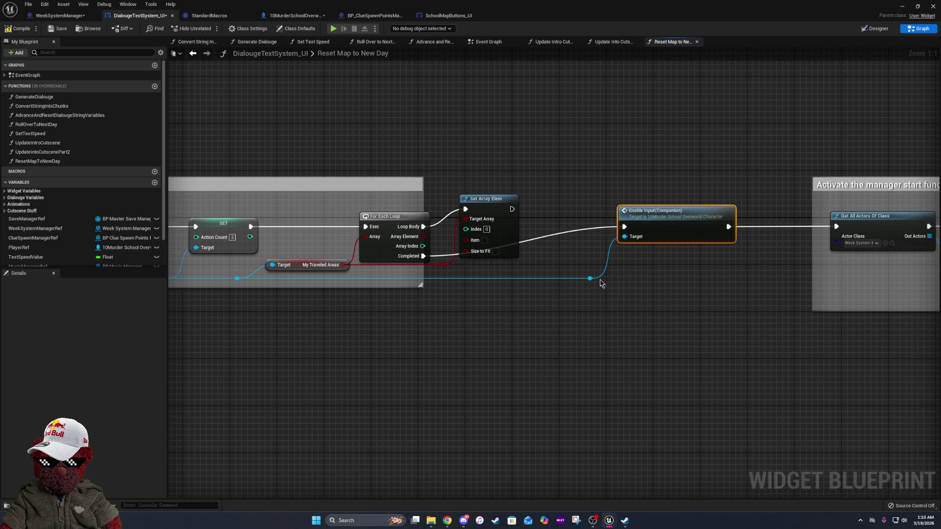
left_click_drag(493, 215, 510, 186)
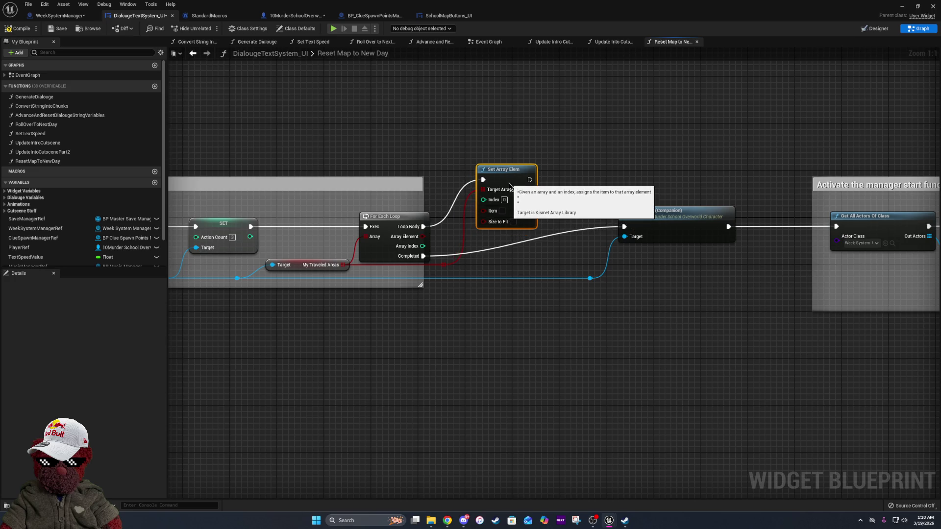
left_click(519, 276)
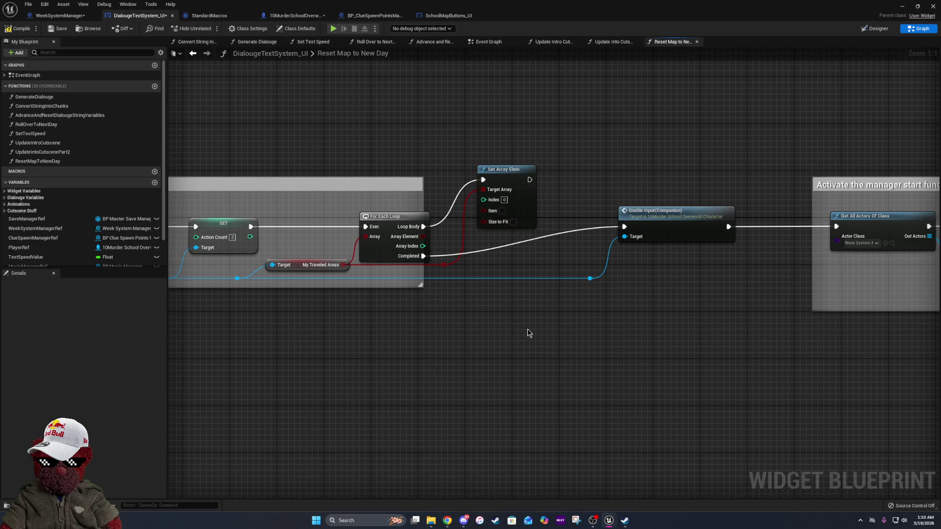
Stretch the comment box right and upward over Enable Input, then switch to WeekSystemManager
mouse_move(423, 273)
left_mouse_down()
mouse_move(751, 272)
mouse_move(901, 290)
left_mouse_up()
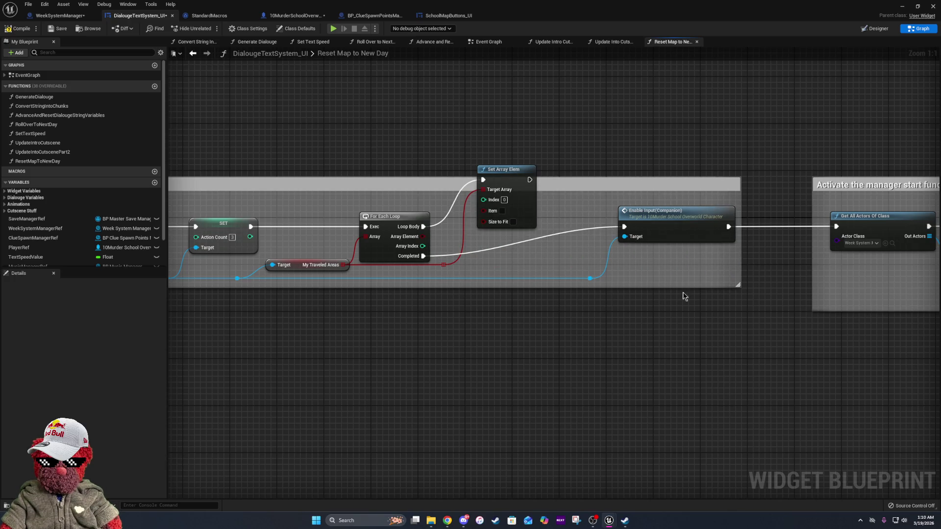
mouse_move(408, 178)
left_mouse_down()
mouse_move(409, 101)
mouse_move(410, 116)
left_mouse_up()
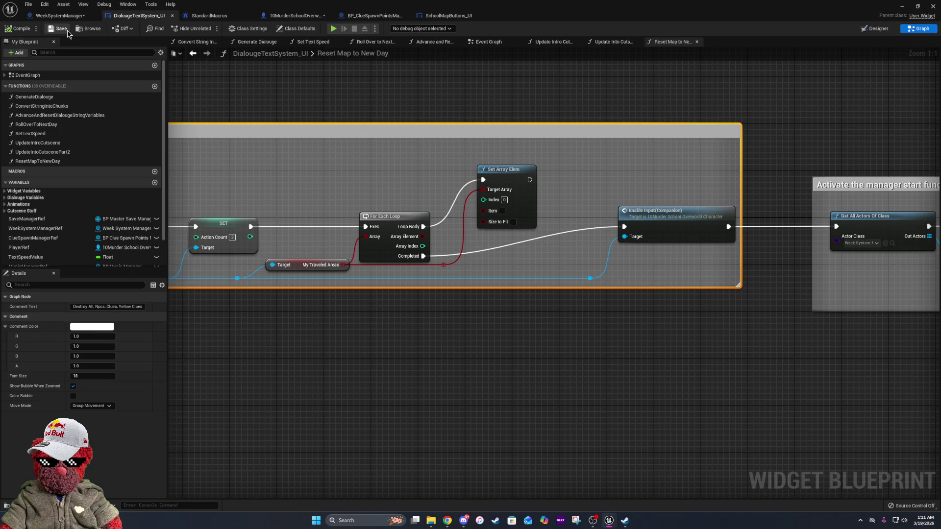
left_click(55, 15)
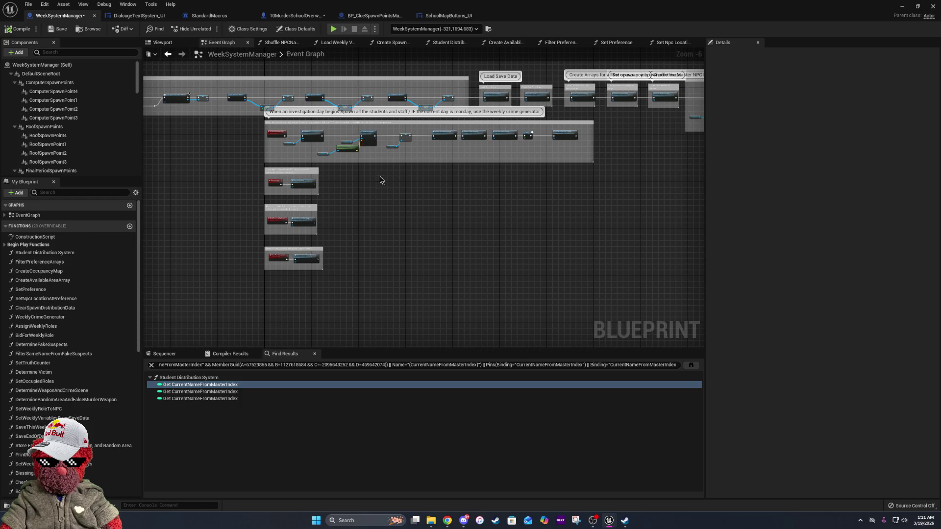
left_click_drag(376, 178, 658, 229)
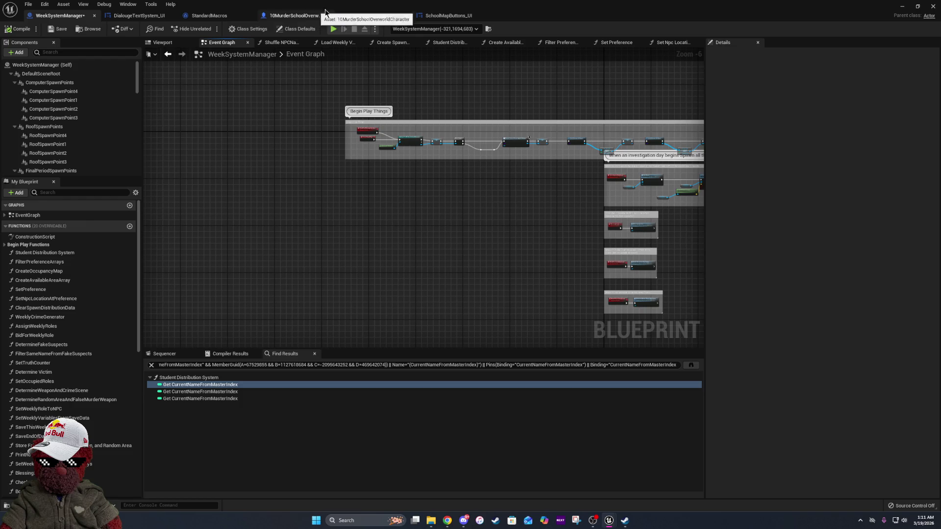
left_click(279, 15)
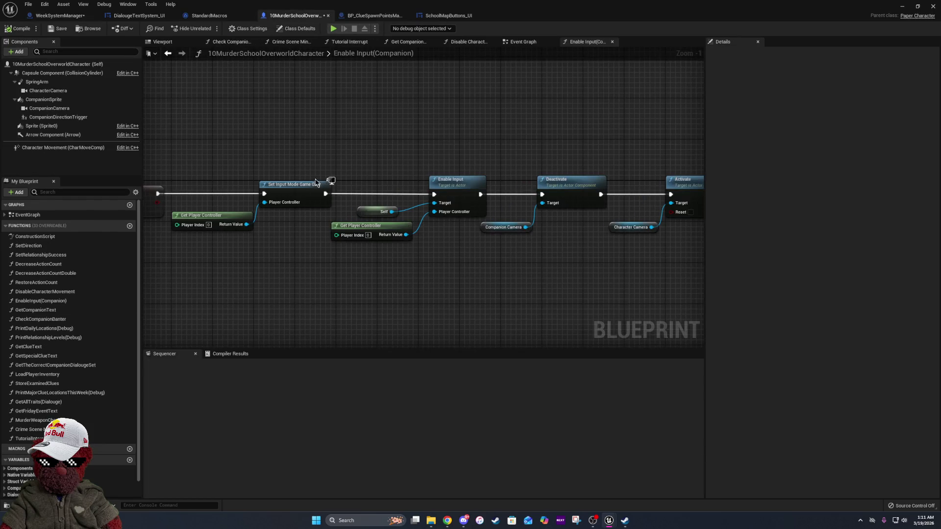
left_click(522, 42)
scroll(322, 277, "down", 2)
scroll(420, 191, "up", 2)
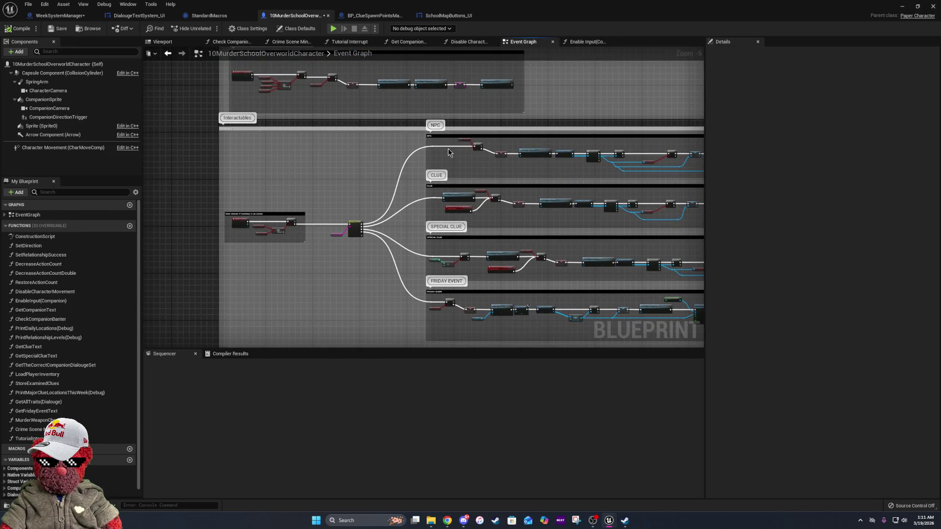
scroll(448, 148, "up", 4)
left_click_drag(473, 221, 414, 268)
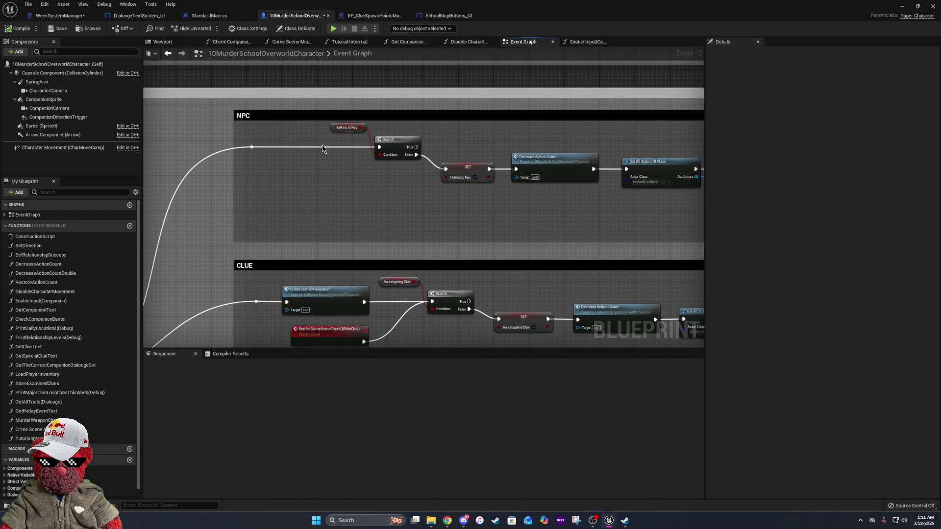
scroll(351, 146, "down", 4)
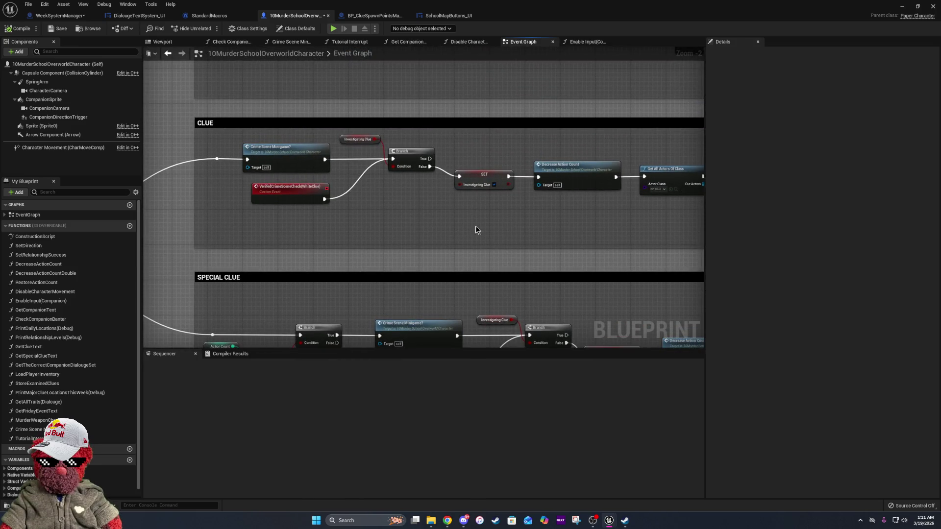
left_click_drag(475, 230, 370, 222)
left_click_drag(448, 248, 342, 240)
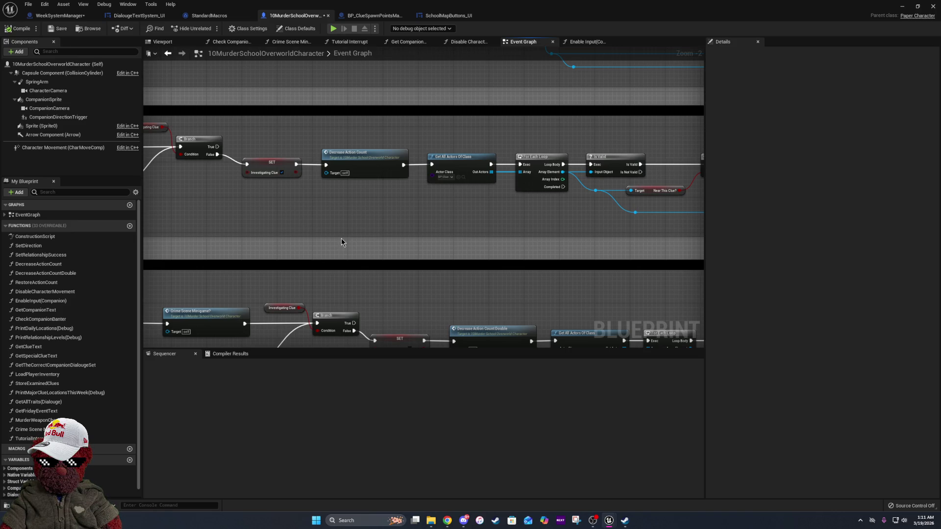
left_click_drag(577, 157, 213, 166)
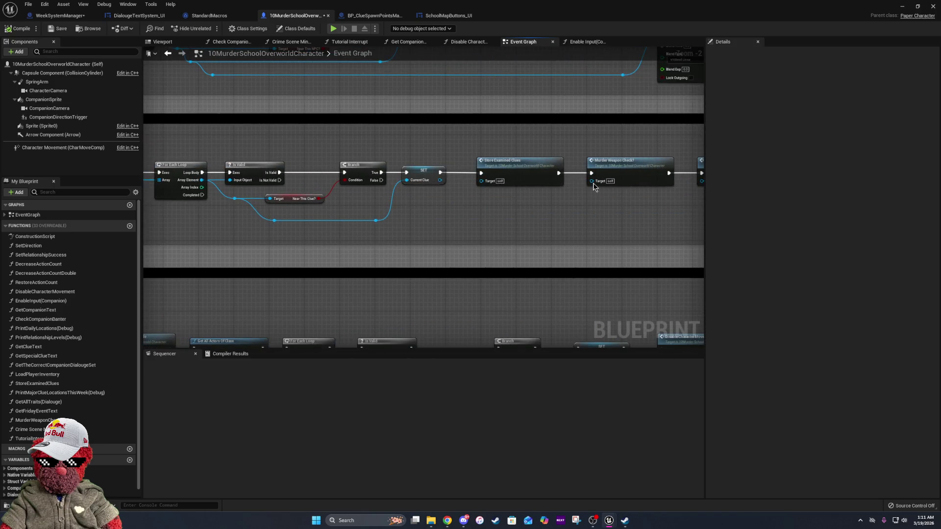
left_click_drag(578, 180, 148, 193)
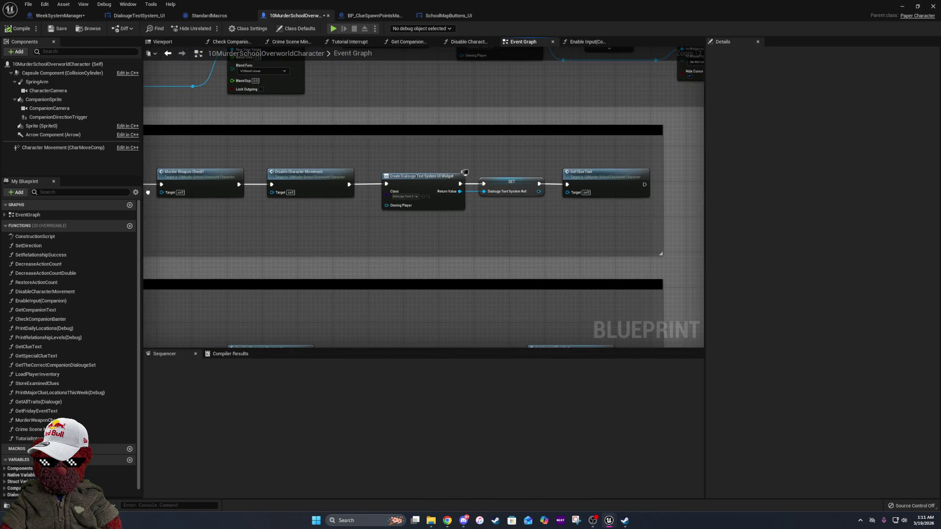
double_click(588, 174)
scroll(469, 158, "up", 3)
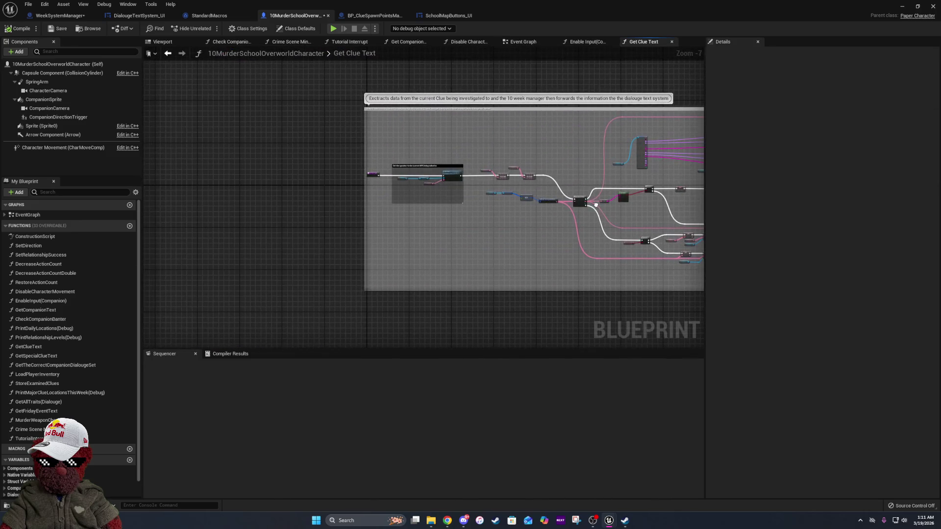
scroll(469, 157, "up", 4)
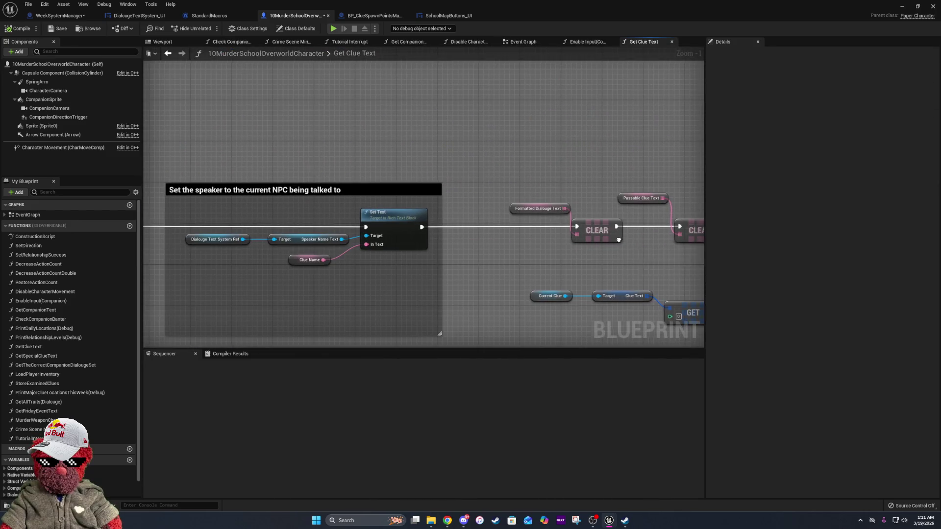
scroll(614, 243, "up", 2)
mouse_move(582, 259)
left_mouse_down()
mouse_move(543, 238)
mouse_move(399, 200)
left_mouse_up()
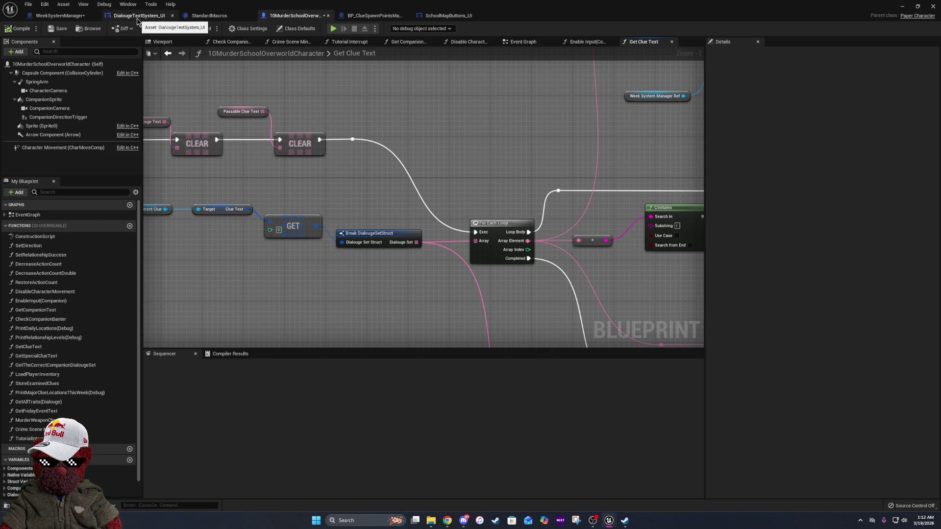
left_click(138, 17)
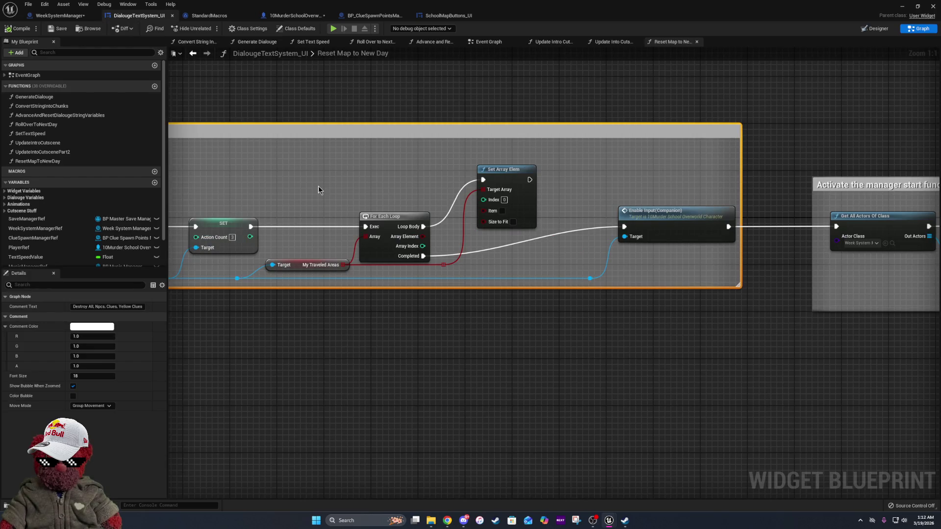
Save the level, start Play In Editor, and pick the first student as blessing target
key("alt+Tab")
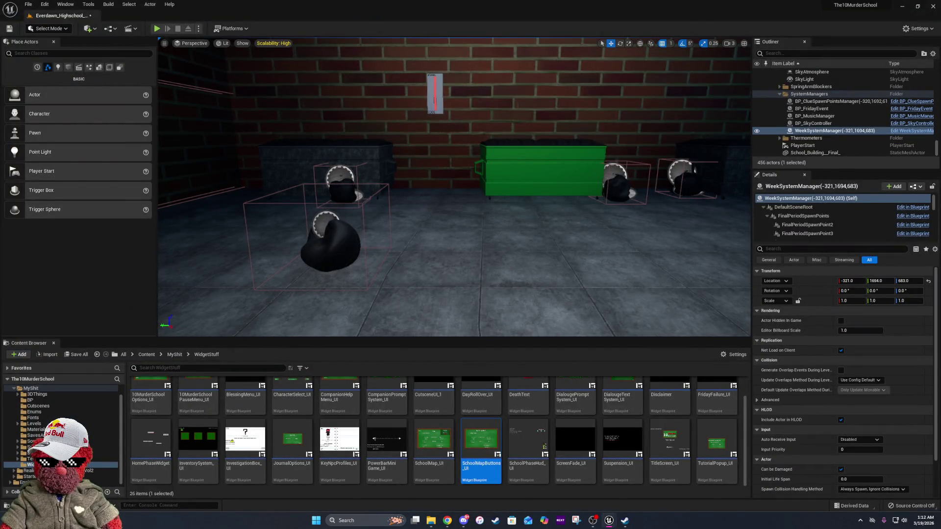
left_click(9, 28)
left_click(156, 29)
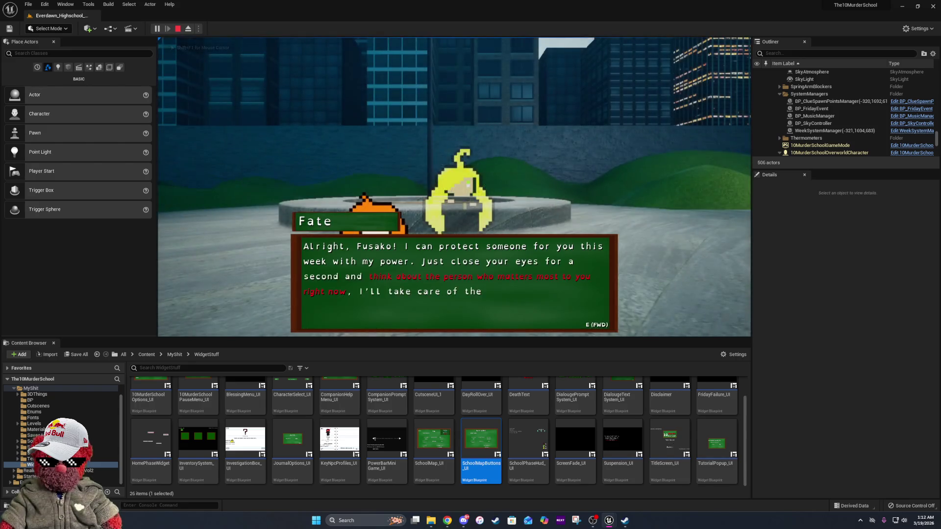
key("e")
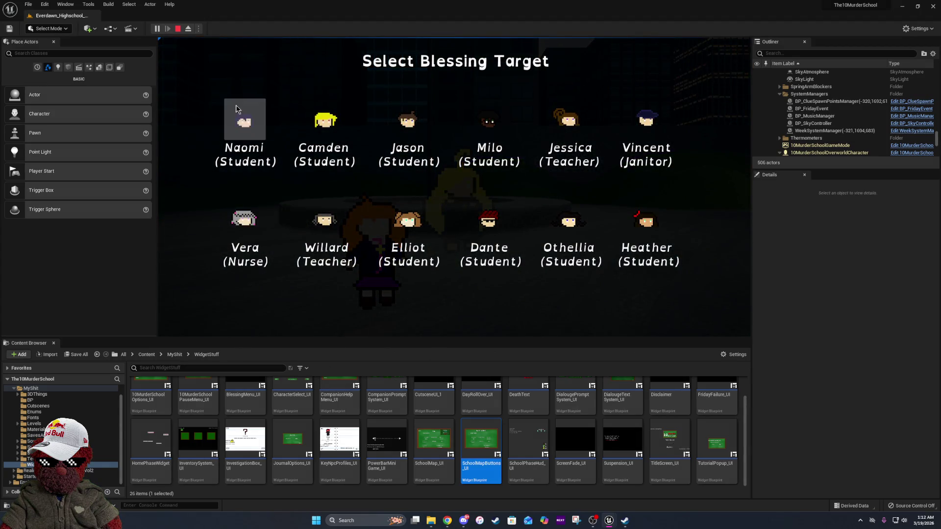
left_click(239, 117)
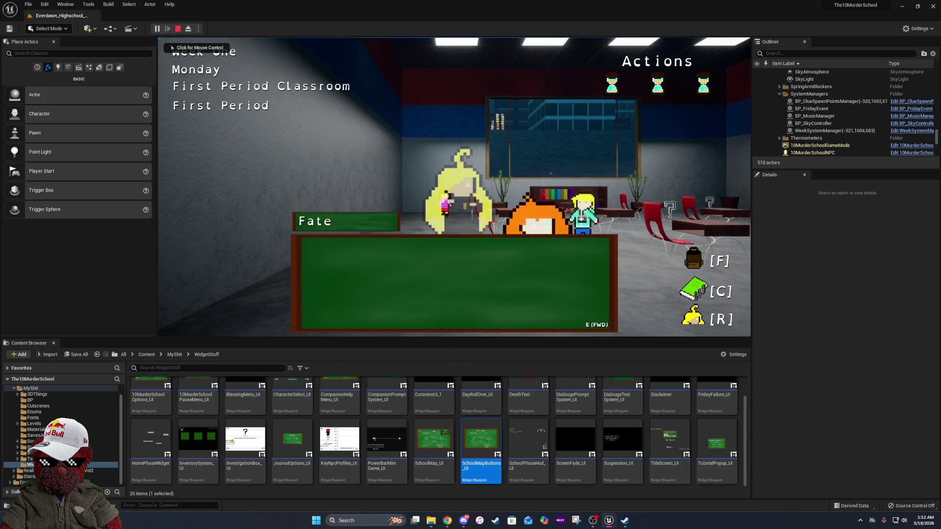
Wait through periods via Outside Back of School, then talk to the companion on the School Rooftop
left_click(611, 276)
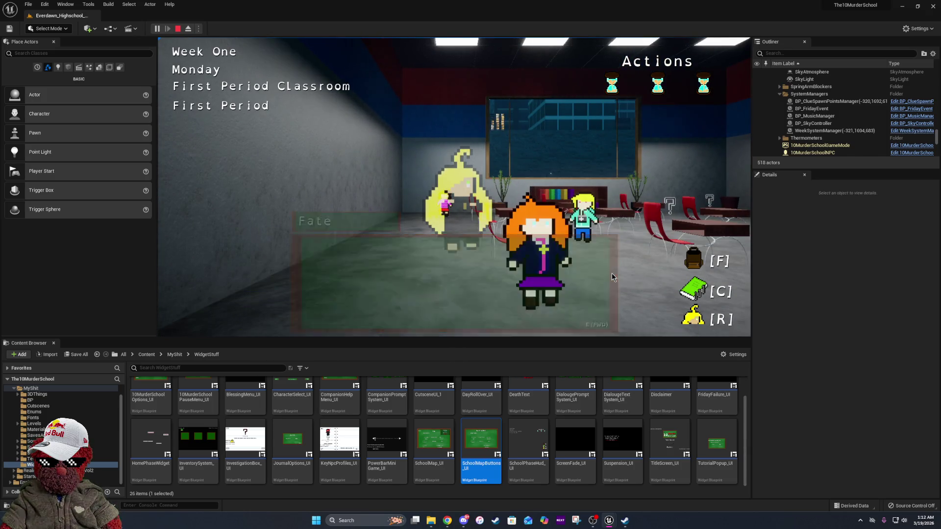
left_click(570, 275)
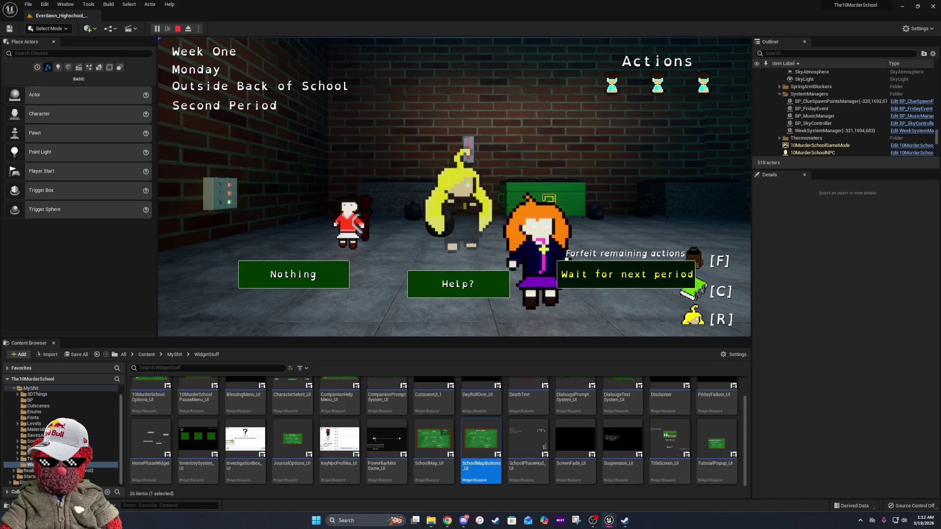
left_click(560, 270)
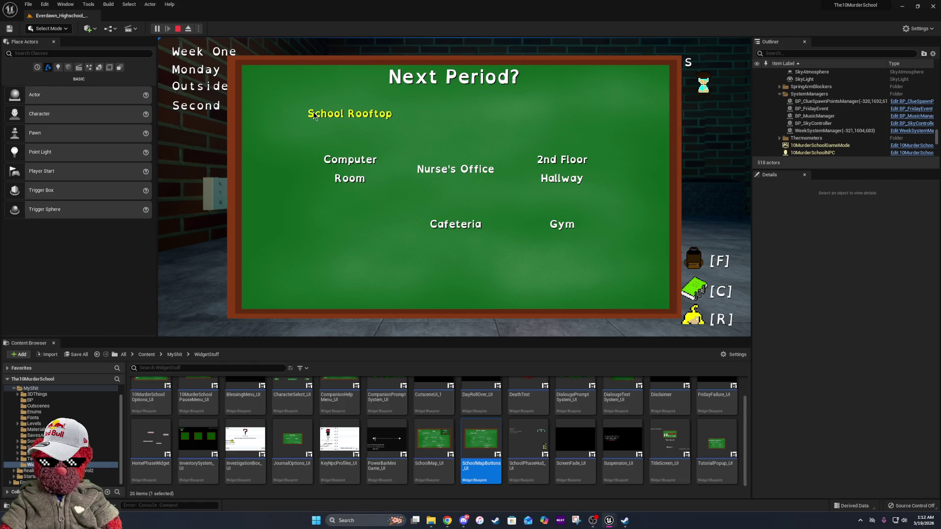
left_click(358, 106)
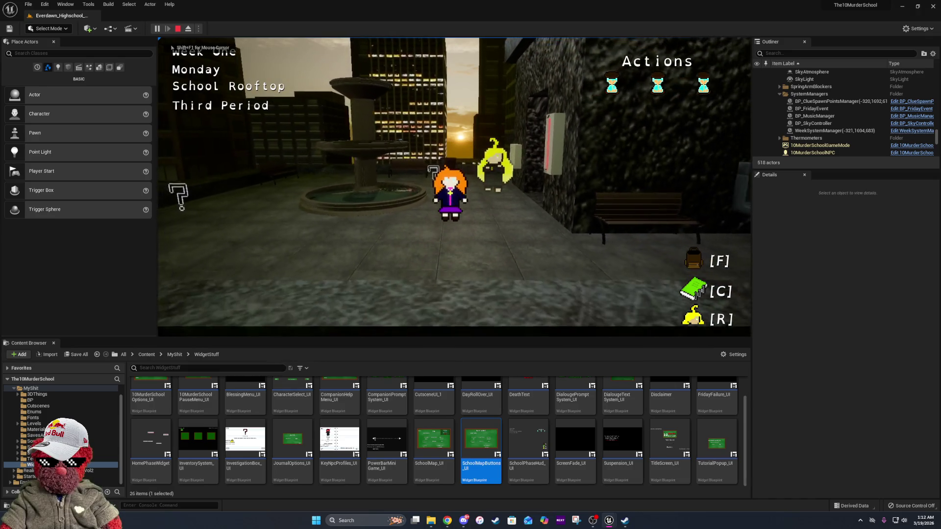
key("r")
key("e")
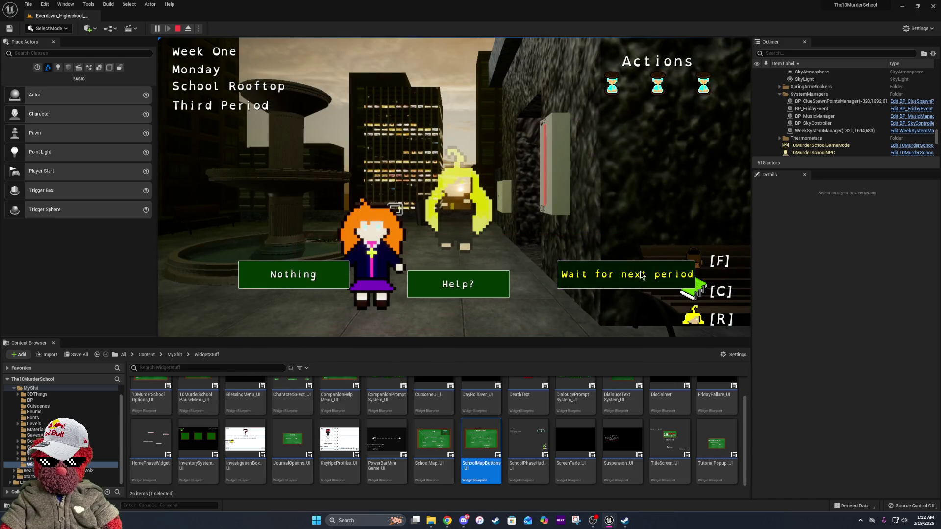
Travel to the Final Period Classroom and wait out the period to end Monday
left_click(642, 273)
key("e")
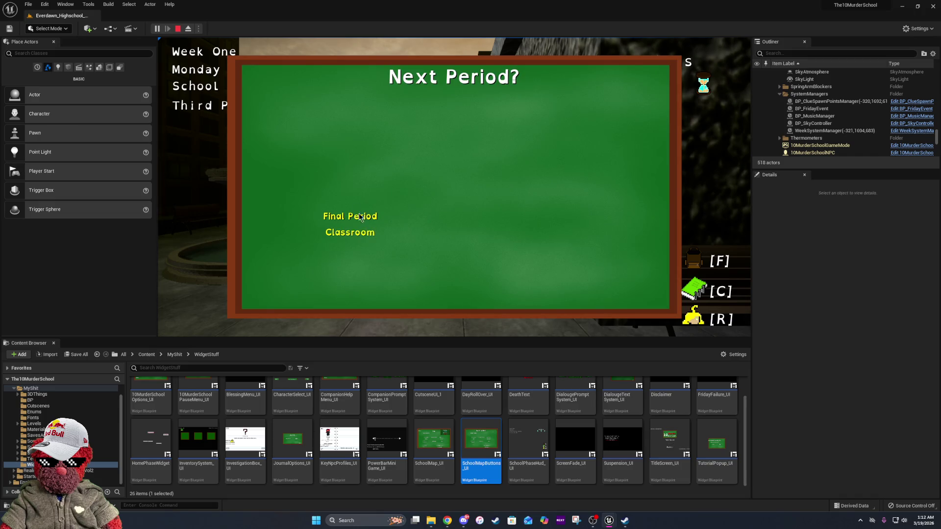
left_click(359, 216)
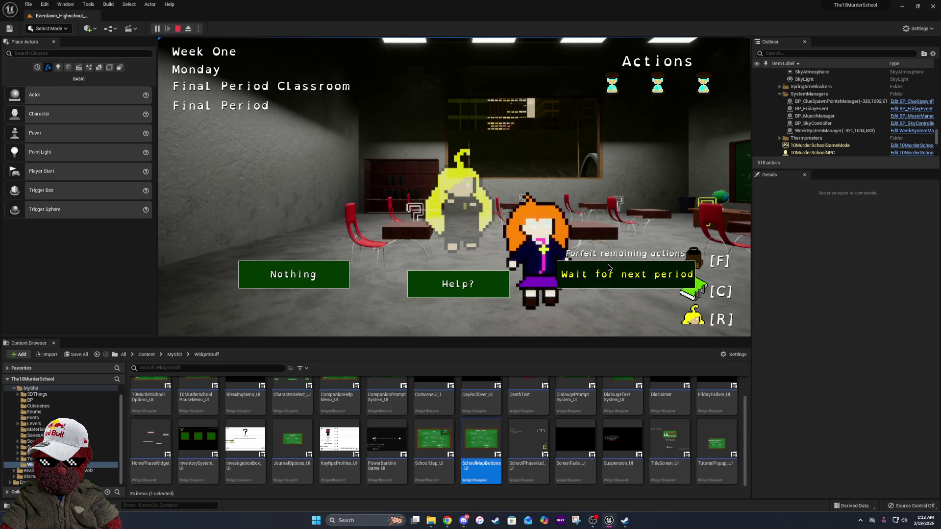
left_click(608, 267)
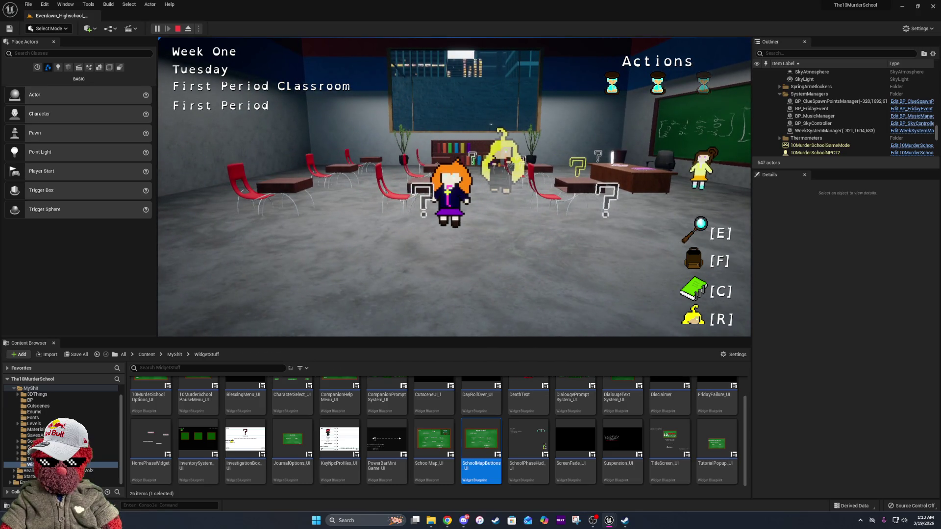
Walk the character across the classroom and interact with the clue to hit the breakpoint
key("F8")
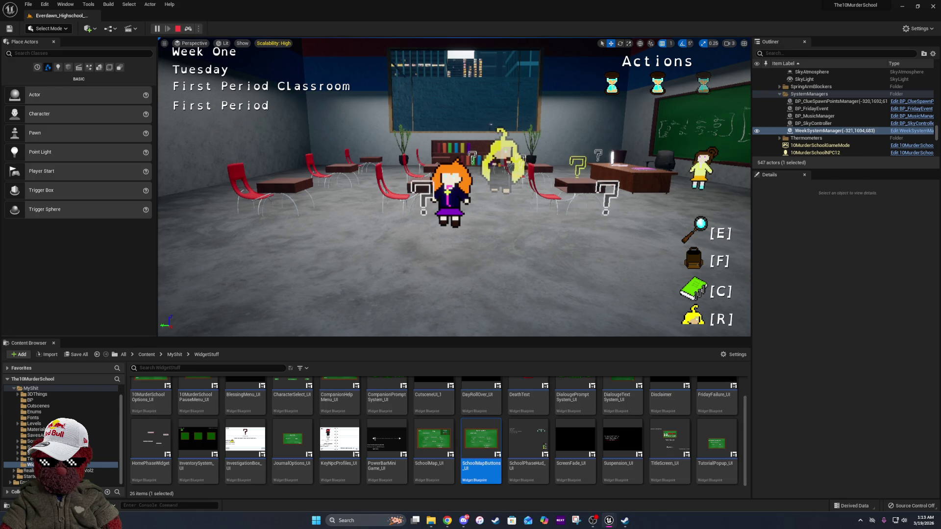
key("a")
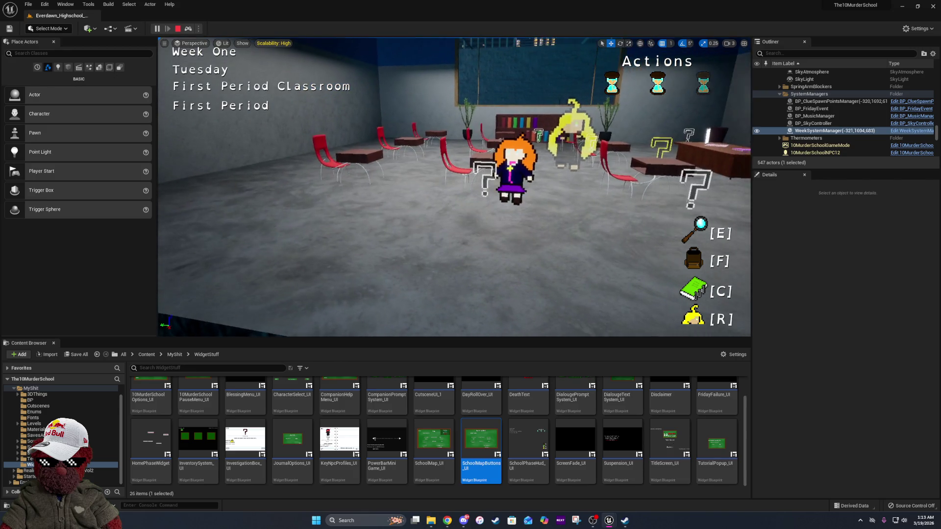
key("Pause")
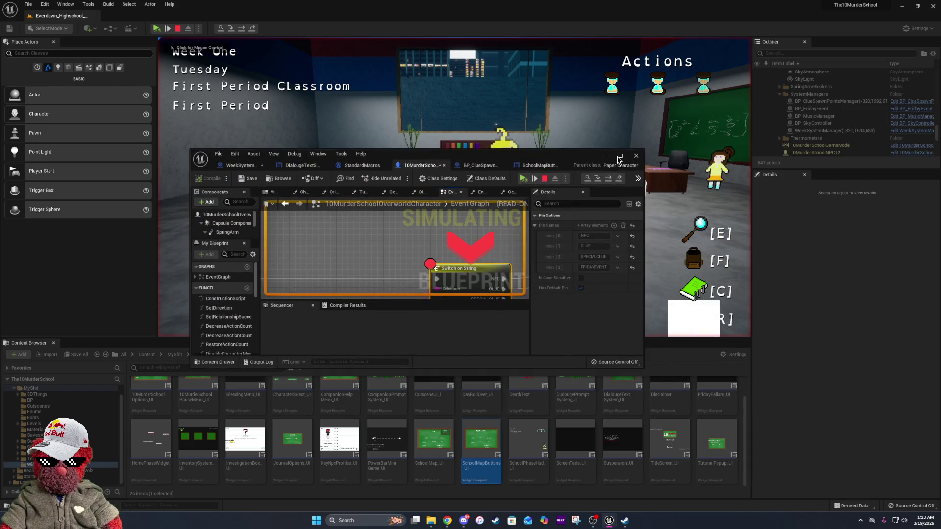
Maximize the Blueprint editor, check Current Interactable is a CLUE, and step to the Branch
left_click(620, 155)
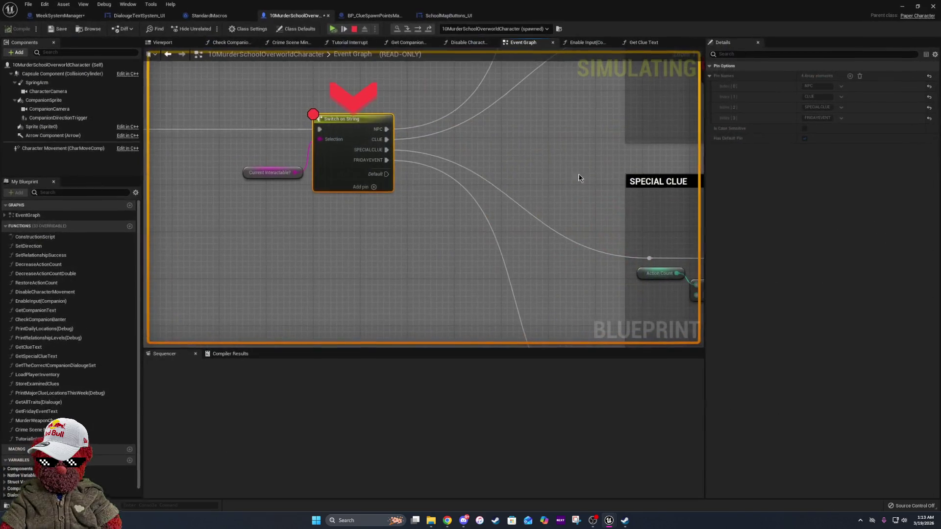
left_click(289, 174)
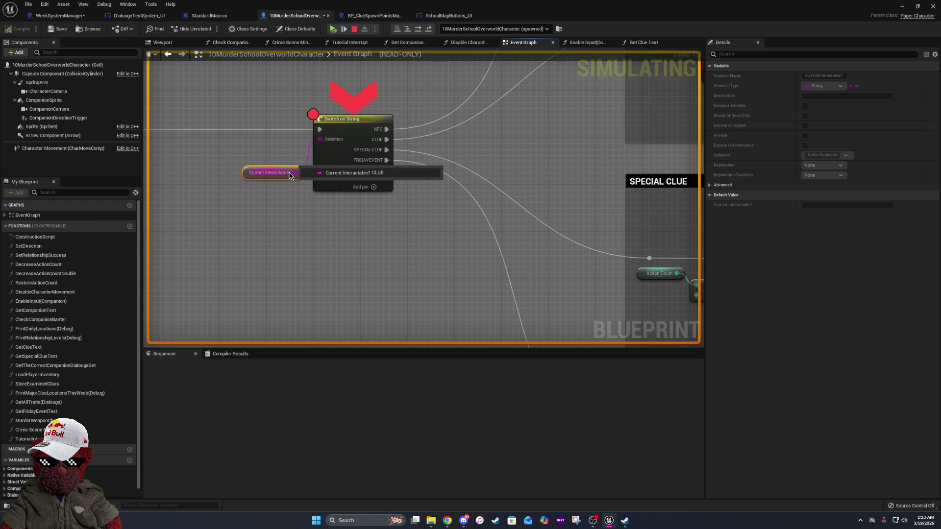
left_click(418, 29)
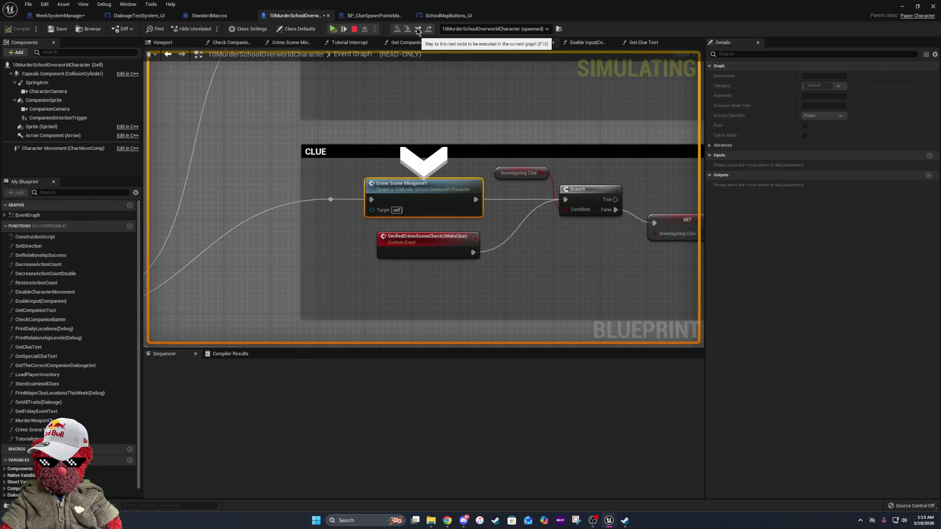
left_click(418, 30)
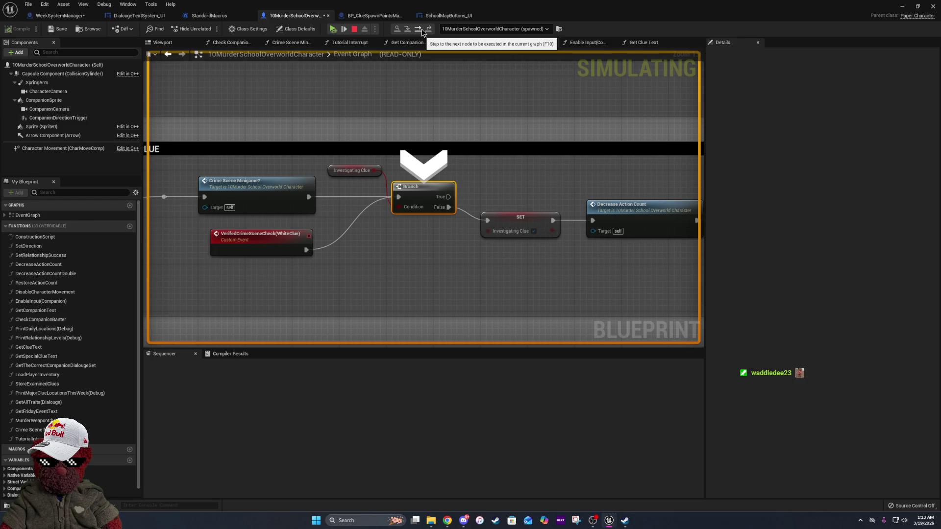
Step through SET Investigating Clue, Decrease Action Count and Get All Actors Of Class to Is Valid
left_click(421, 28)
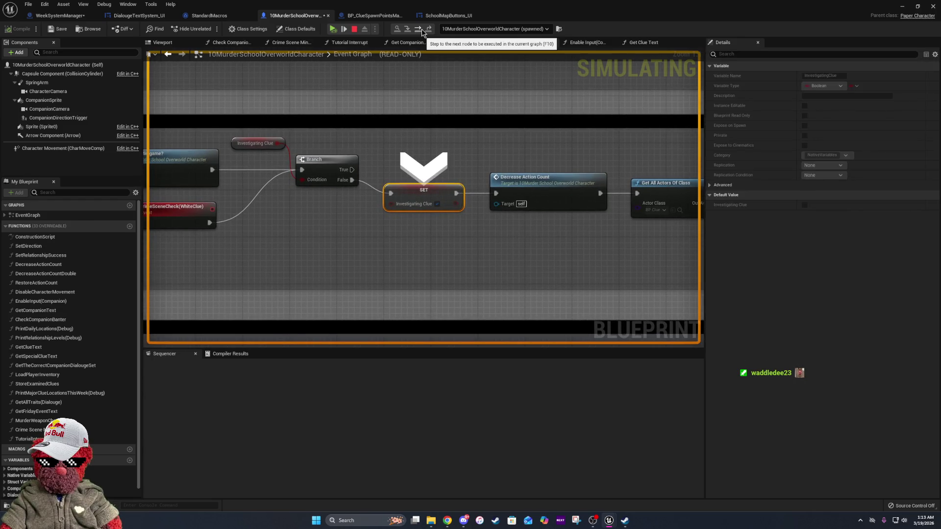
left_click(421, 28)
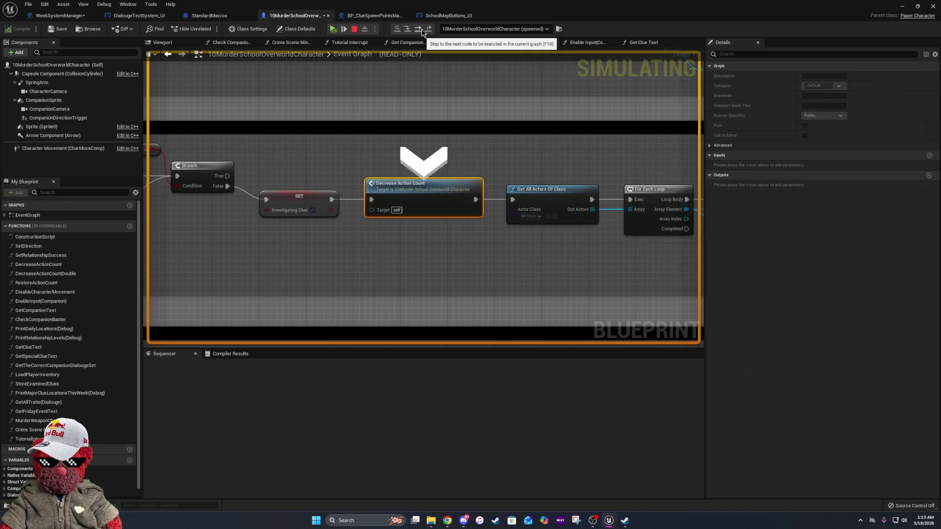
left_click(422, 28)
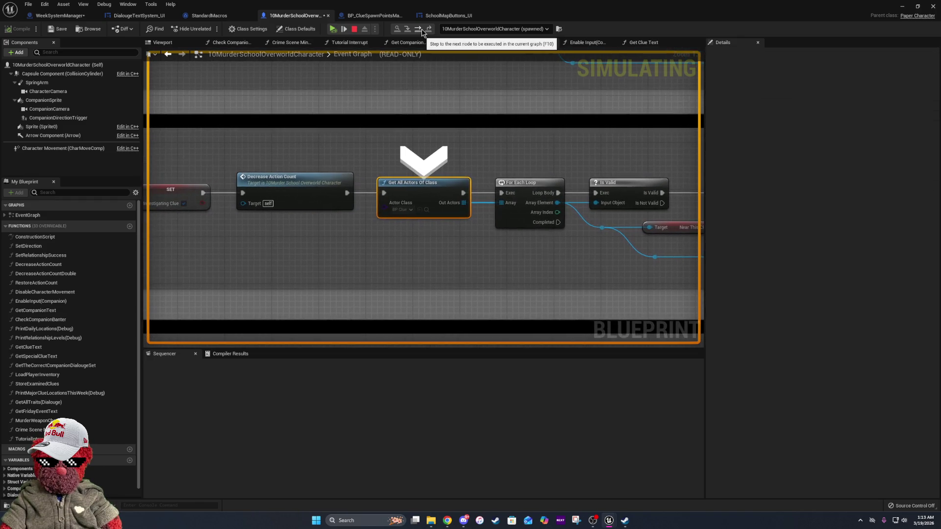
left_click(422, 28)
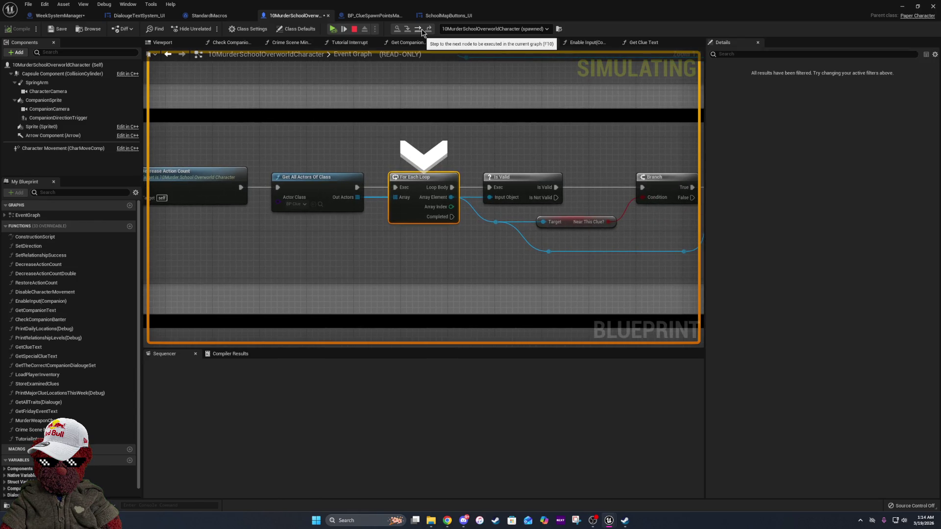
left_click(421, 28)
left_click(421, 29)
Step through the For Each Loop macro's first iteration and back out to Is Valid and Branch
left_click(422, 28)
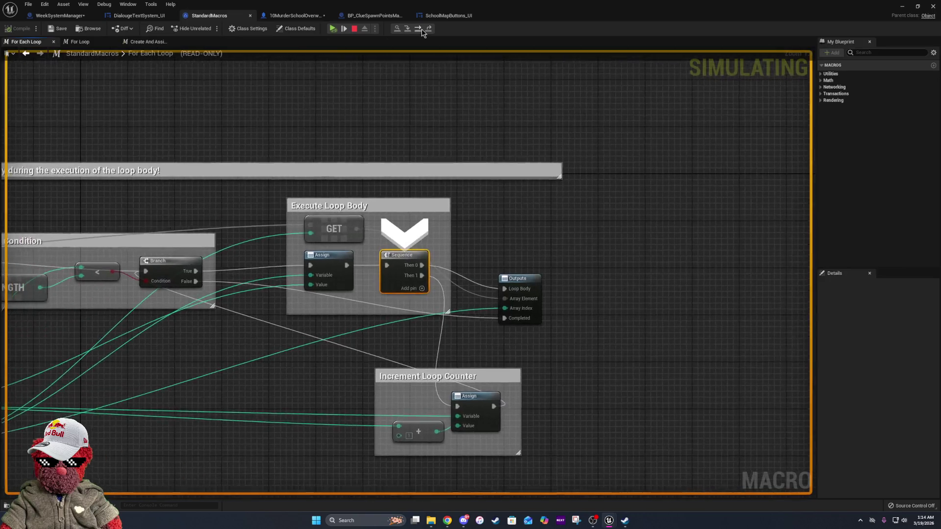
left_click(421, 29)
left_click(422, 28)
left_click(421, 28)
left_click(422, 29)
left_click(422, 28)
left_click(422, 28)
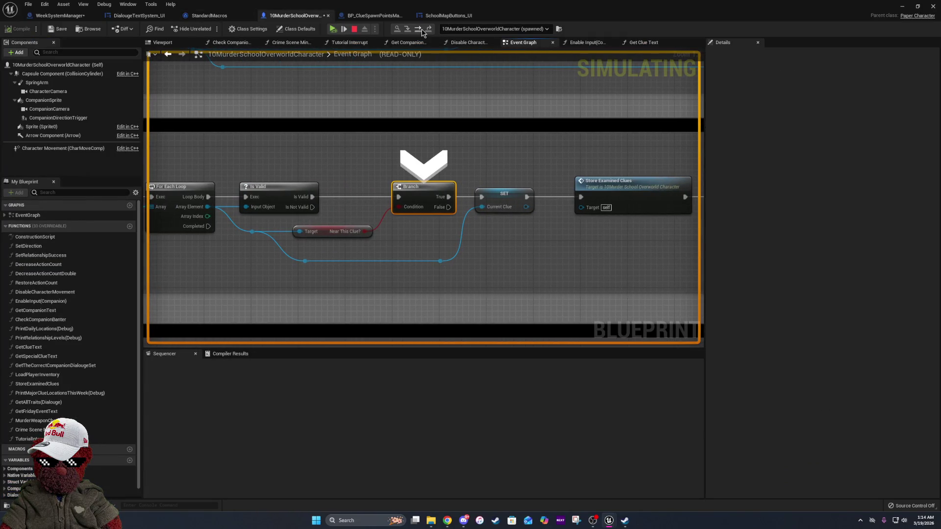
Step through the loop's next iteration, then into the Get All Traits(Dialouge) graph
left_click(421, 29)
left_click(421, 29)
left_click(421, 29)
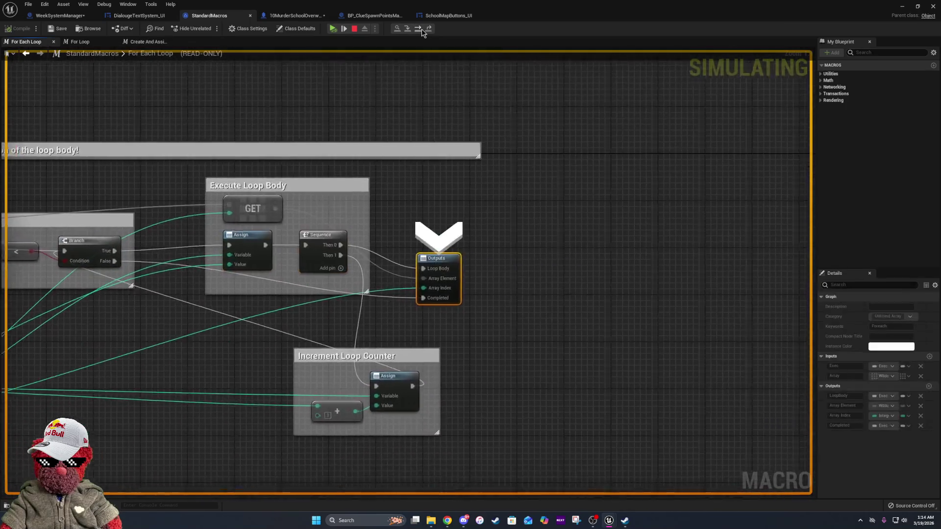
left_click(421, 28)
left_click(421, 29)
left_click(421, 28)
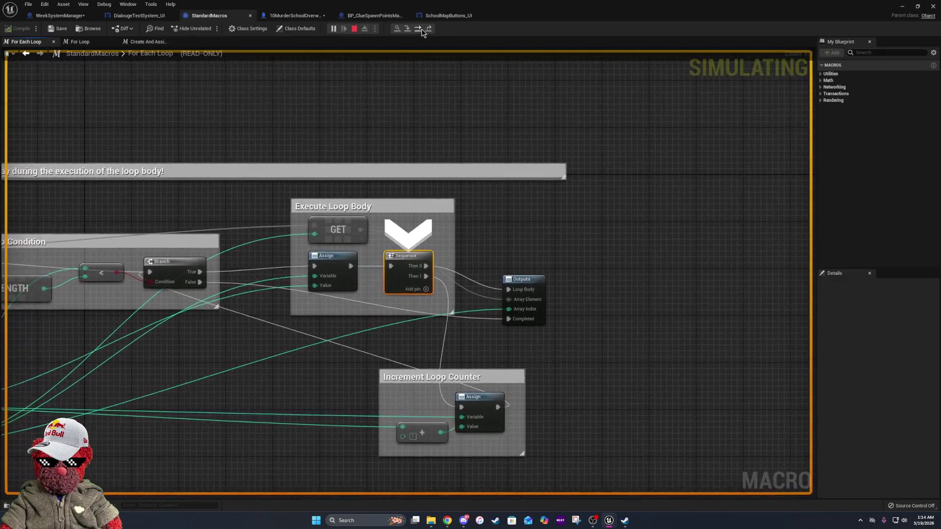
left_click(422, 28)
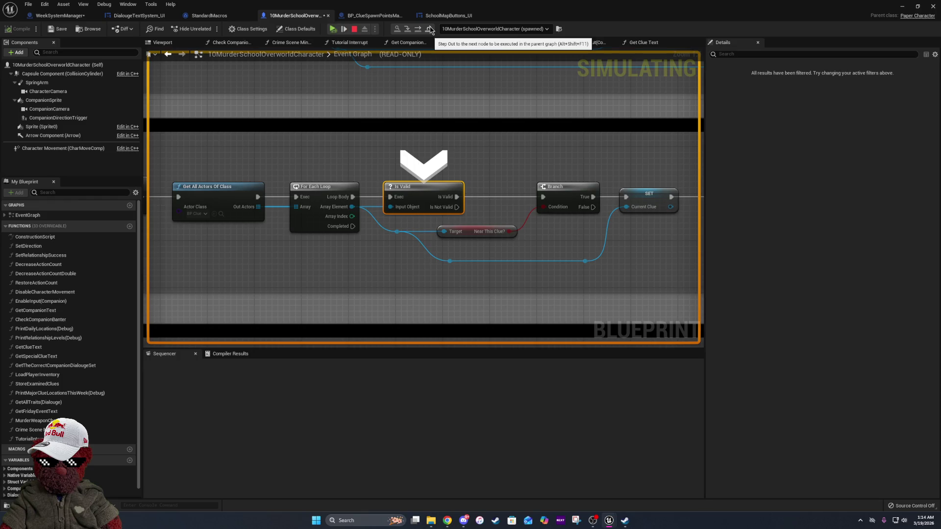
left_click(430, 29)
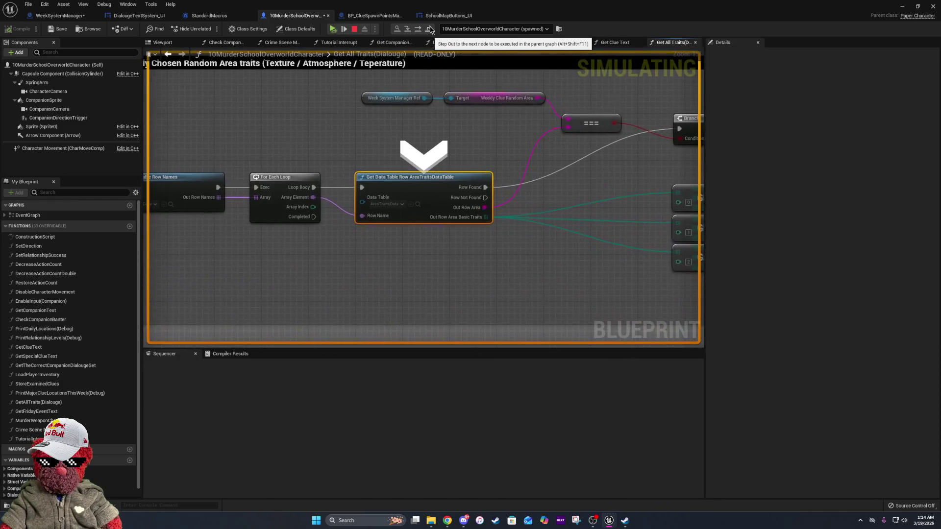
Pan across the weekly area-traits section to SET Random Area Texture Trait, then return to the executing node
left_click_drag(393, 100, 479, 156)
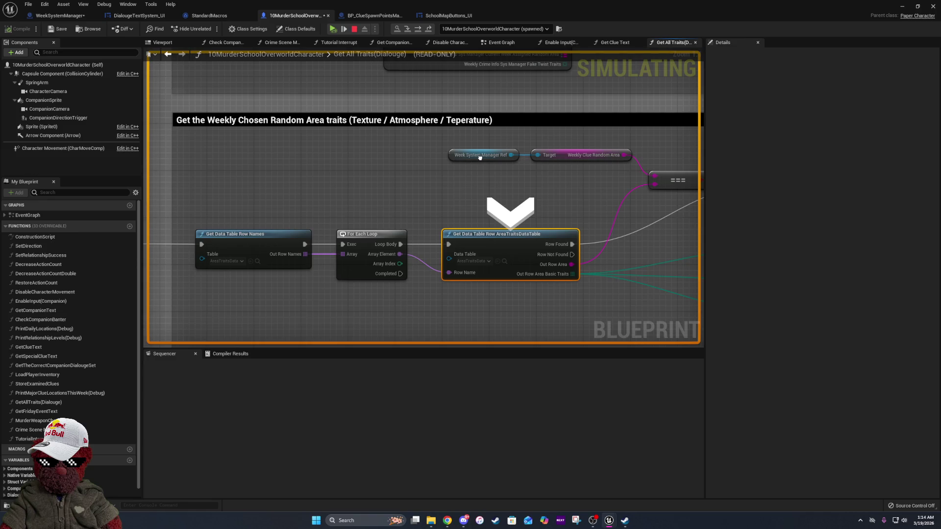
mouse_move(479, 157)
left_mouse_down()
mouse_move(331, 155)
mouse_move(139, 120)
left_mouse_up()
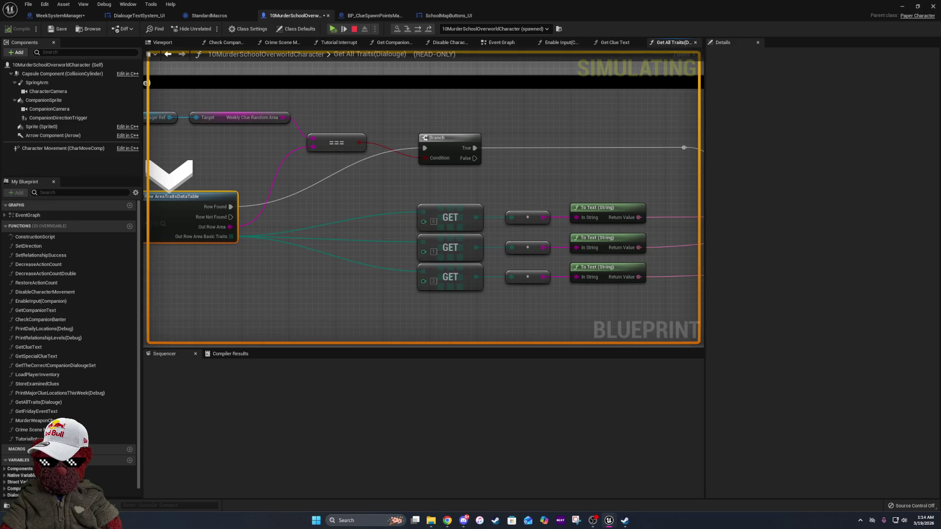
left_click_drag(423, 196, 251, 190)
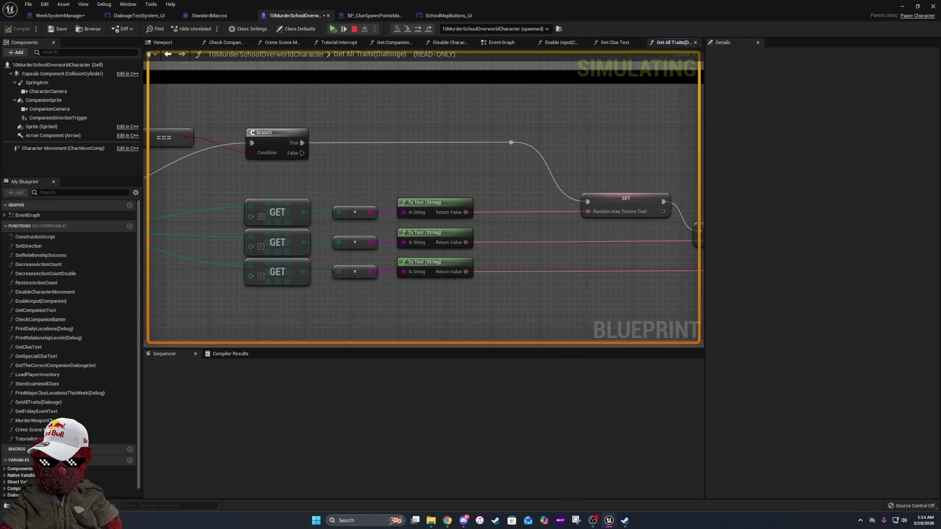
key("F10")
key("F10")
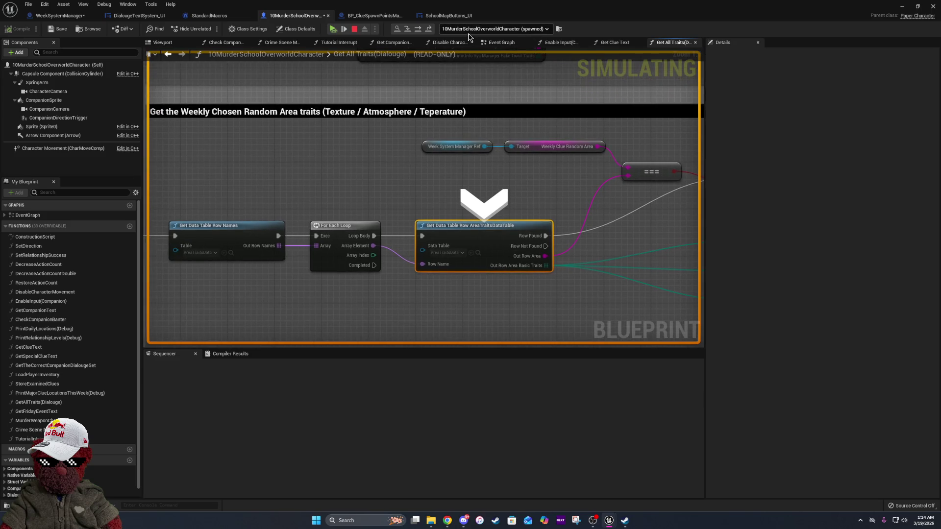
Step out past Get Data Table Row until the game resumes
left_click(429, 29)
left_click(430, 29)
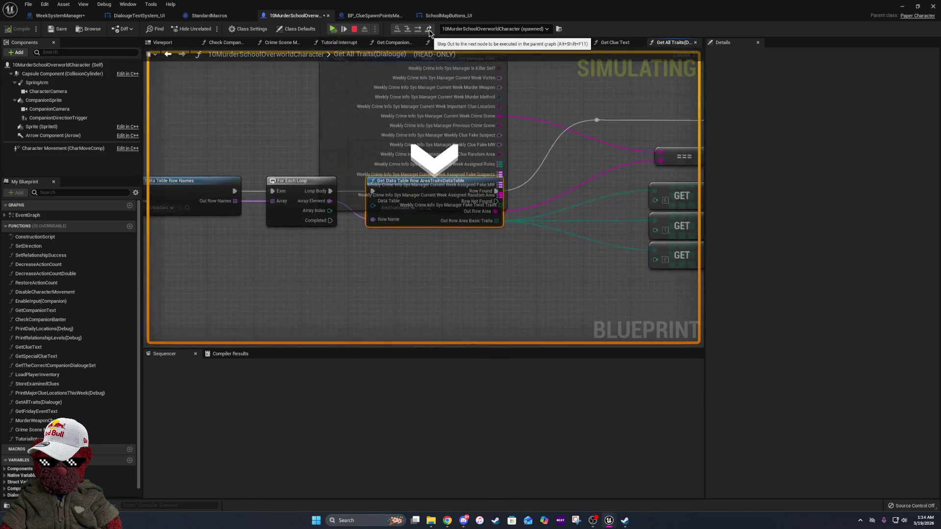
left_click(429, 29)
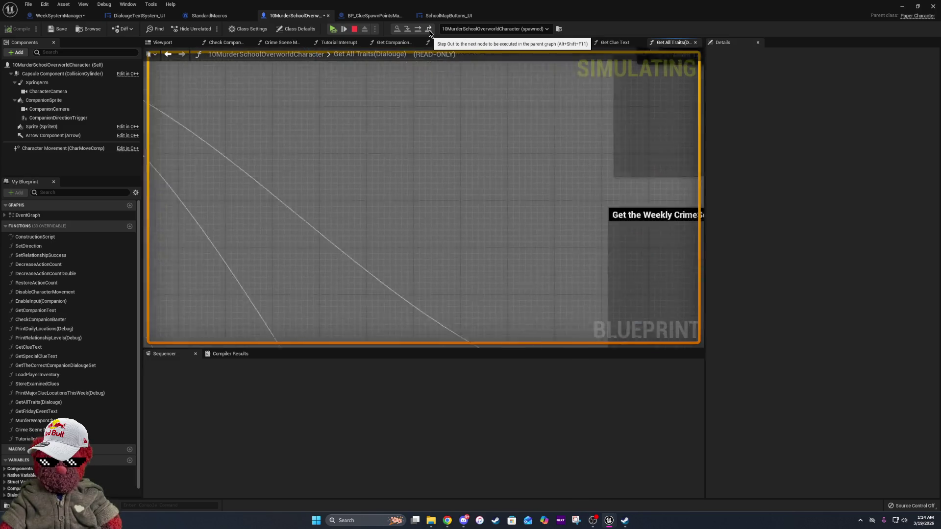
left_click(429, 30)
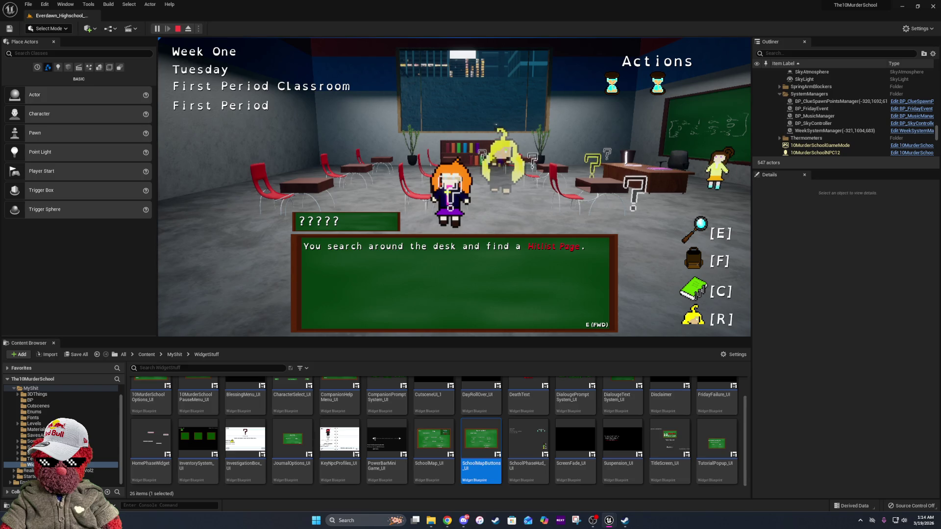
Read through the three Hitlist Page dialogue lines, then stop the playtest with Escape
key("e")
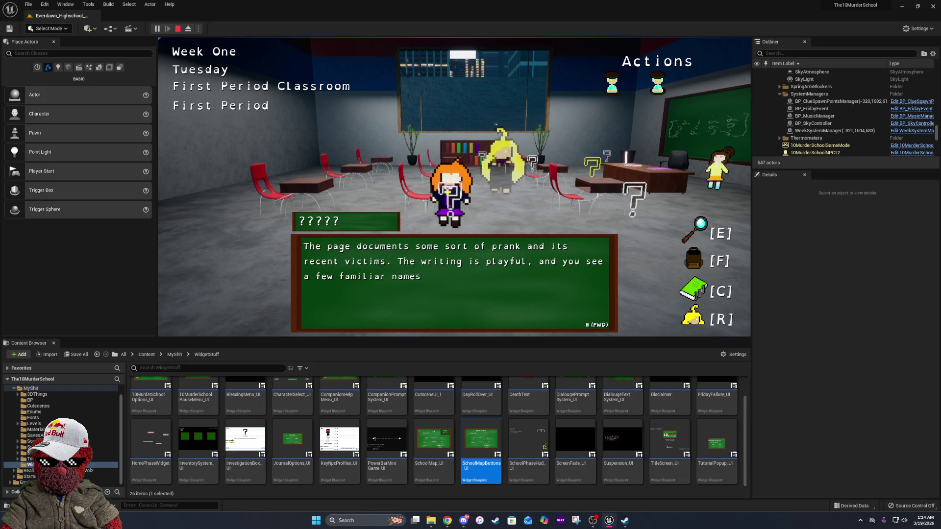
key("e")
key("e")
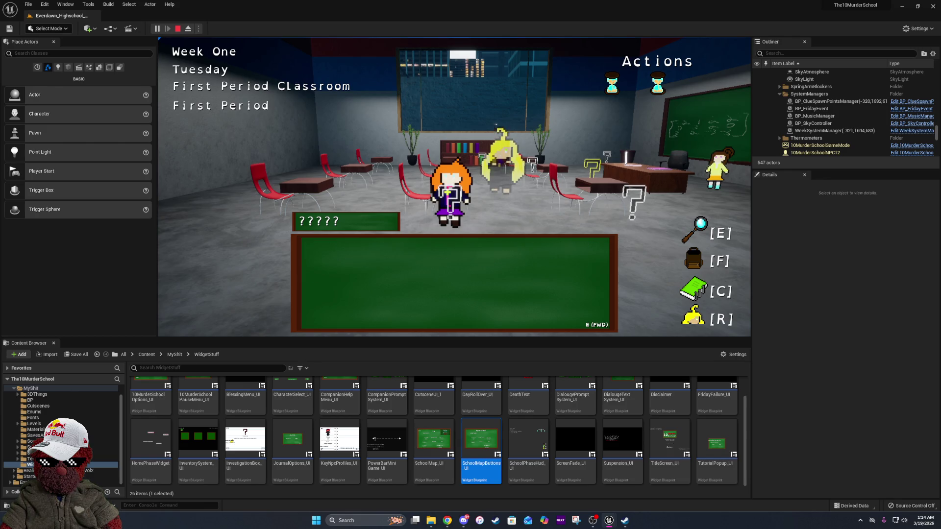
key("e")
key("e")
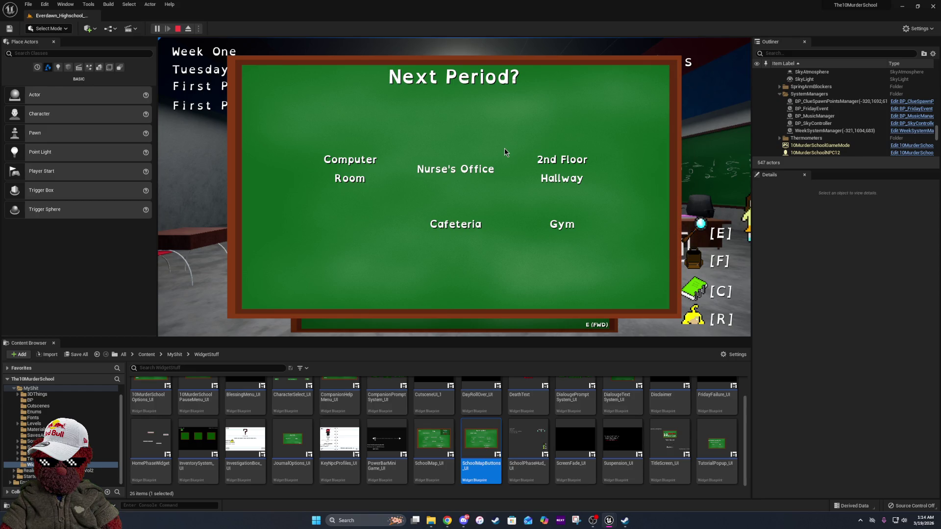
key("Escape")
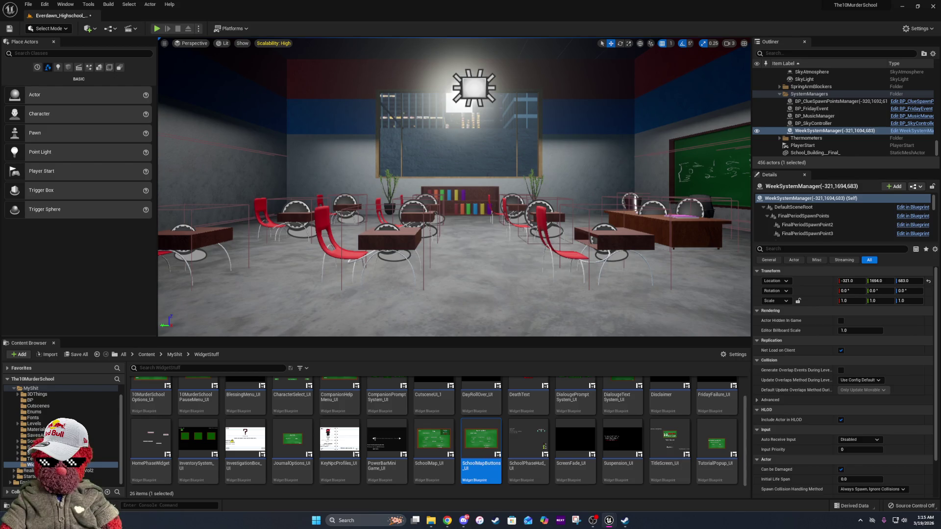
Save the classroom level with Ctrl+S
key("ctrl+s")
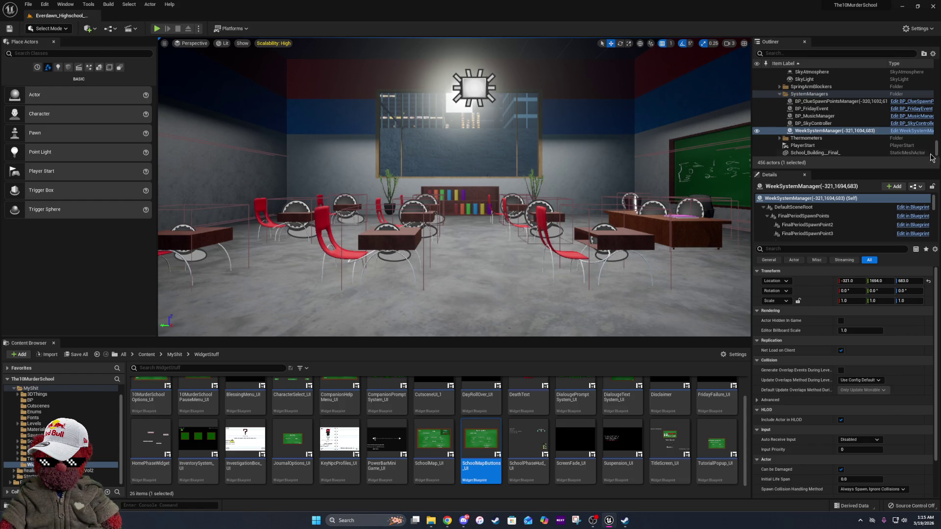
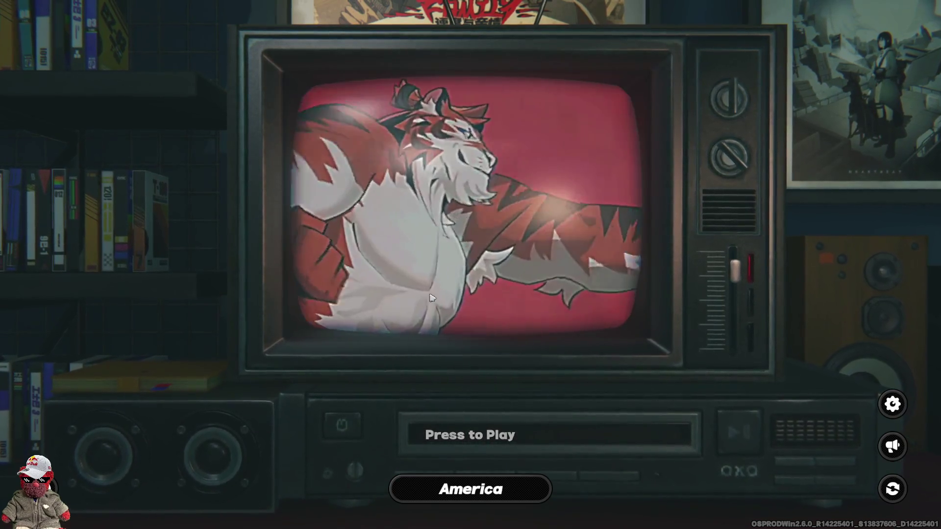
Start the game from the launcher and log in to receive the 90 daily membership reward
left_click(431, 296)
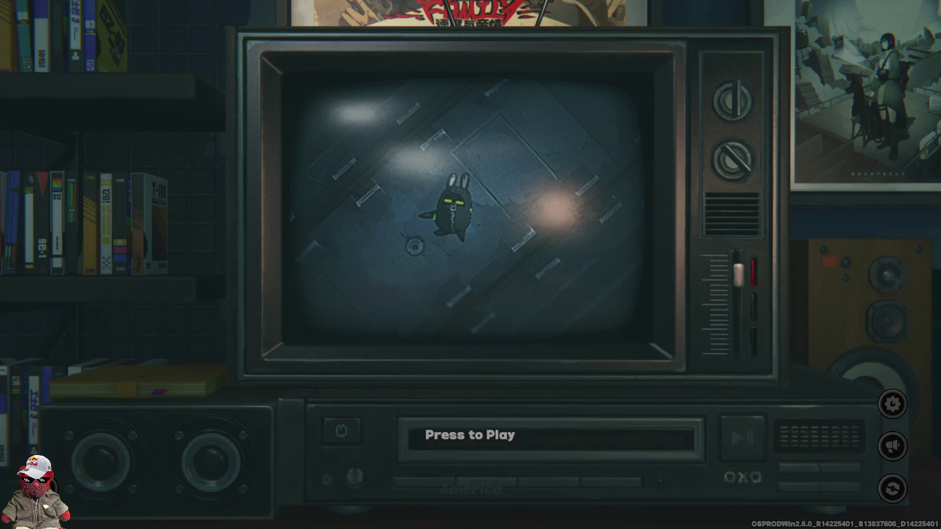
key("Return")
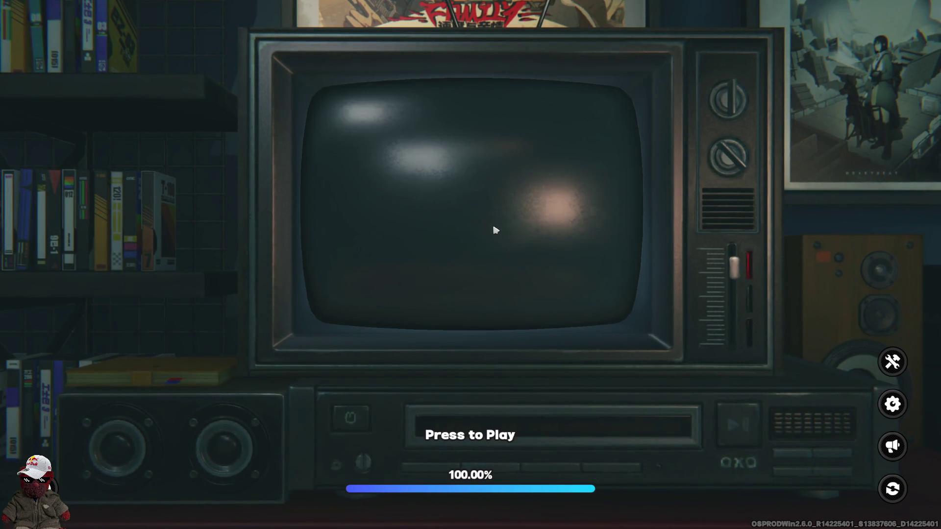
left_click(495, 230)
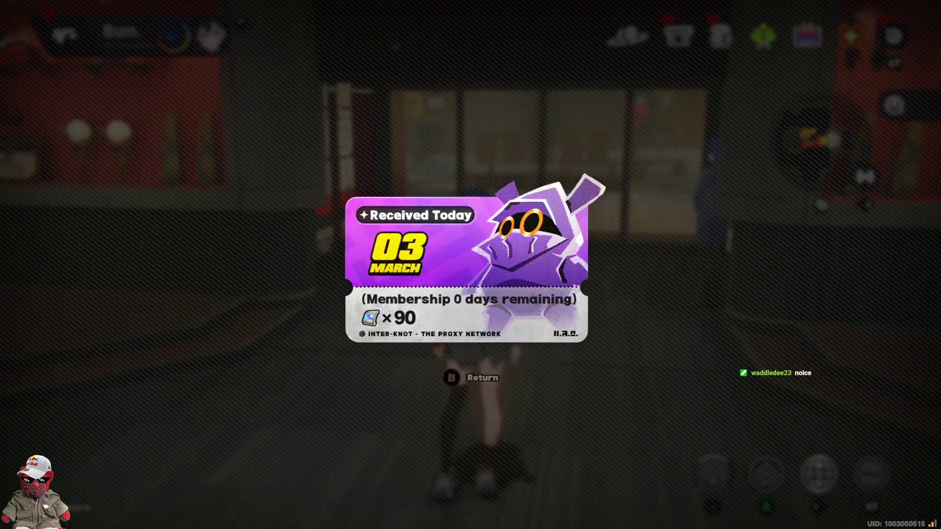
Dismiss the reward card and turn Music Volume down to 0 in Sound/Haptics settings
key("Escape")
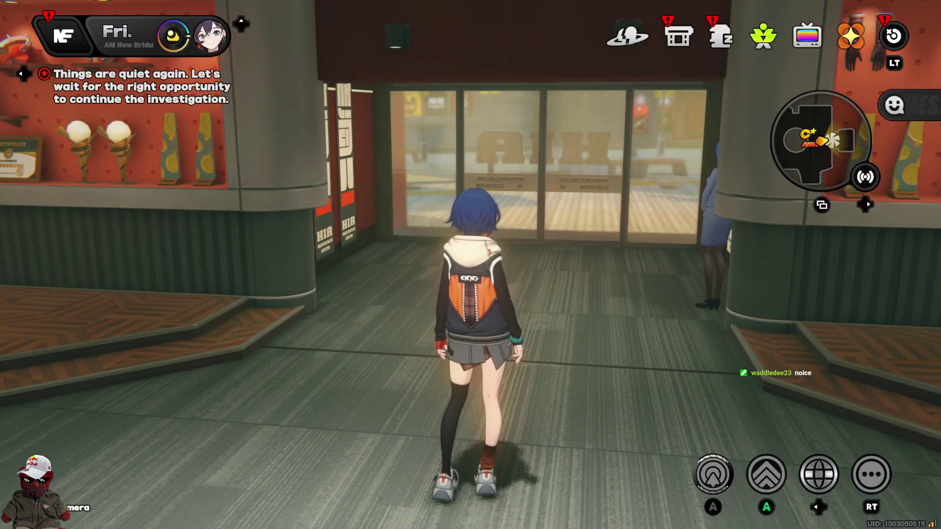
key("Right")
key("Right")
key("Right")
key("Return")
key("Down")
key("Down")
key("Down")
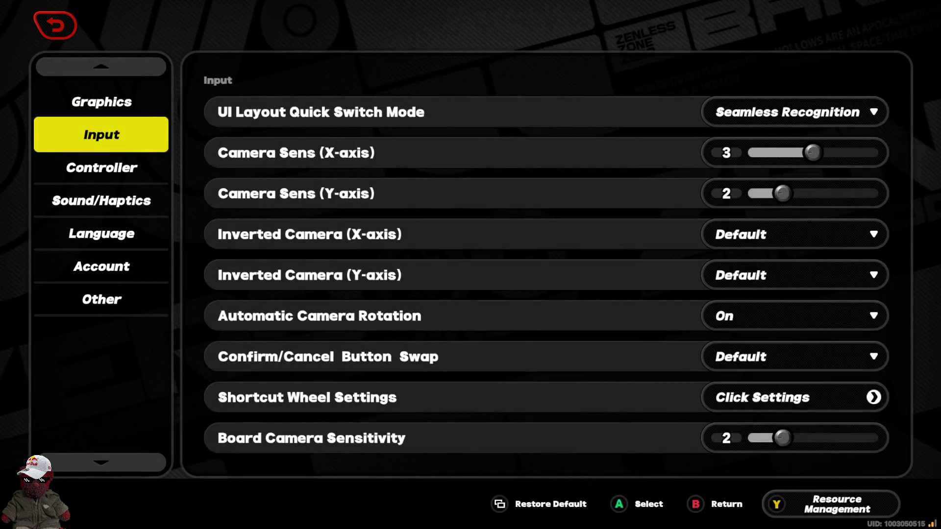
key("Right")
key("Down")
key("Left")
key("Left")
key("Left")
key("Left")
key("Left")
key("Left")
Exit the menus and fast-travel to Failume Heights from the map
key("Escape")
key("Escape")
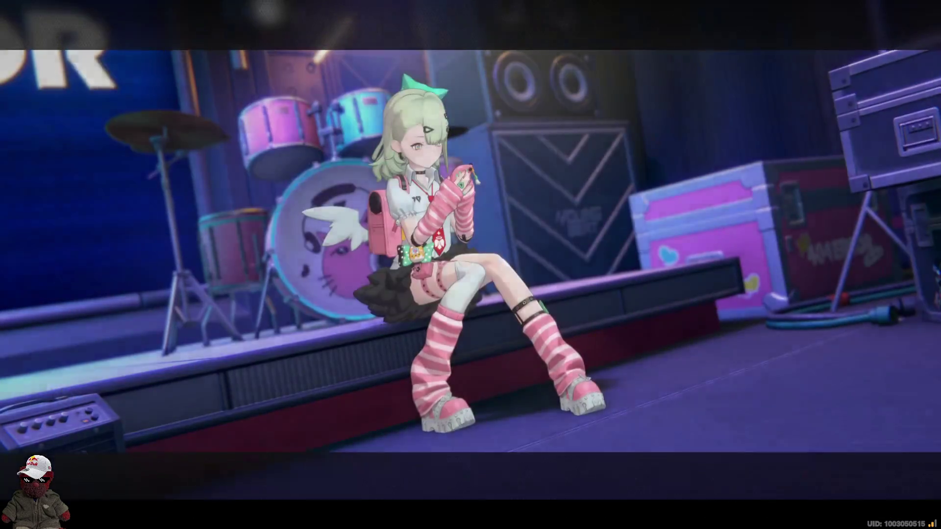
key("Escape")
key("m")
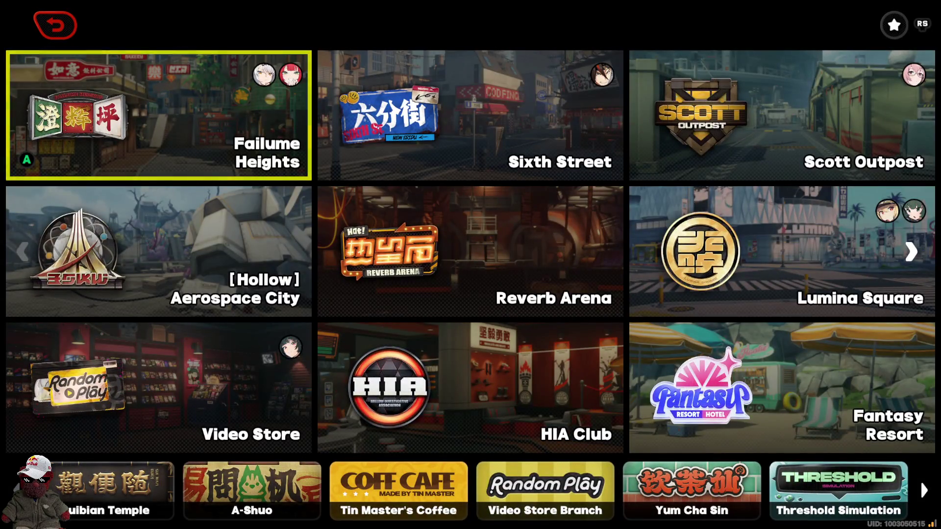
key("f")
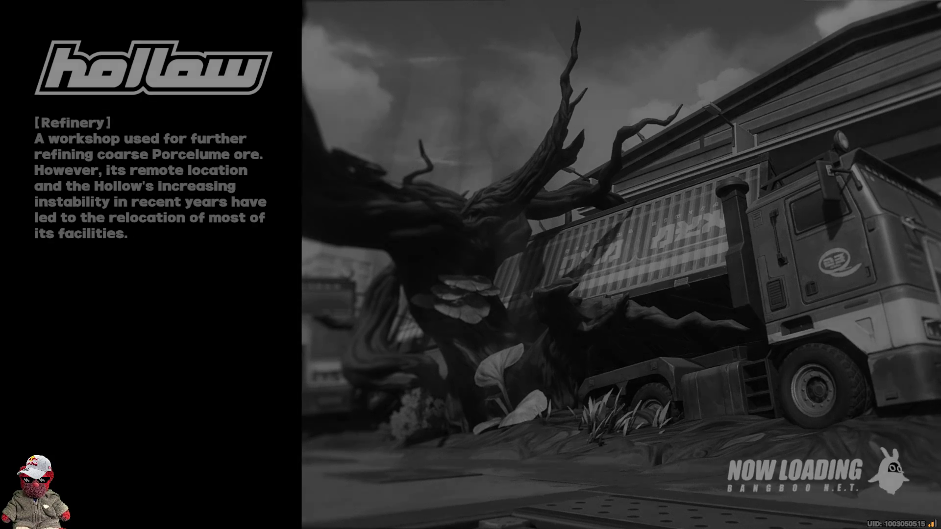
Claim the Yum Cha Sin revenue and put the shop on auto-manage
key("x")
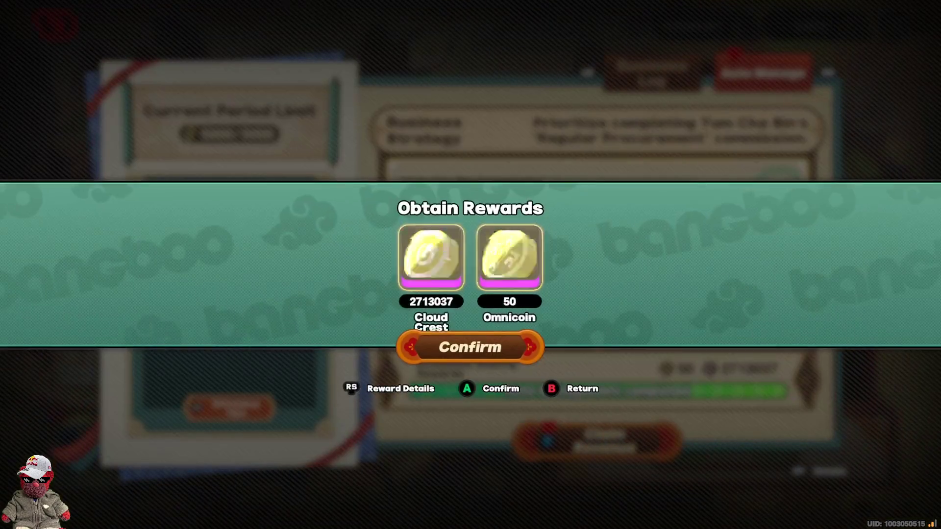
key("Return")
key("x")
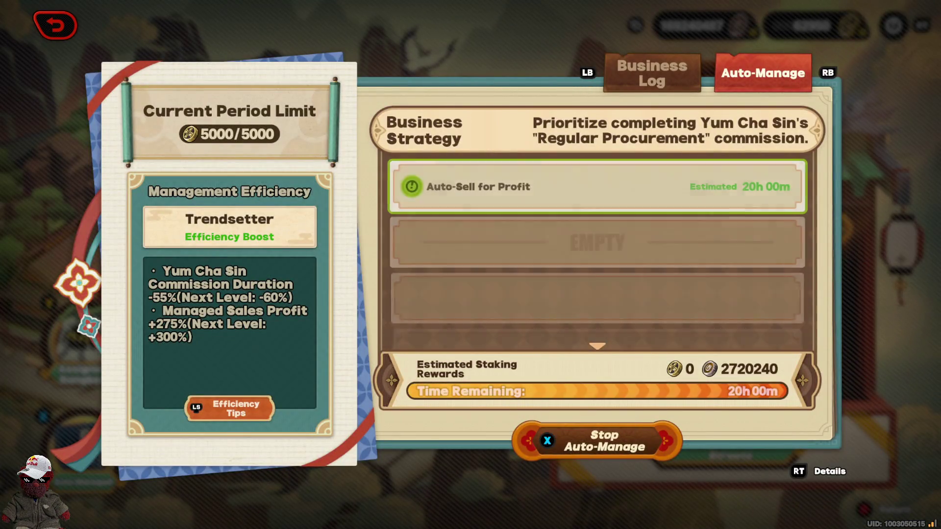
key("Escape")
key("Escape")
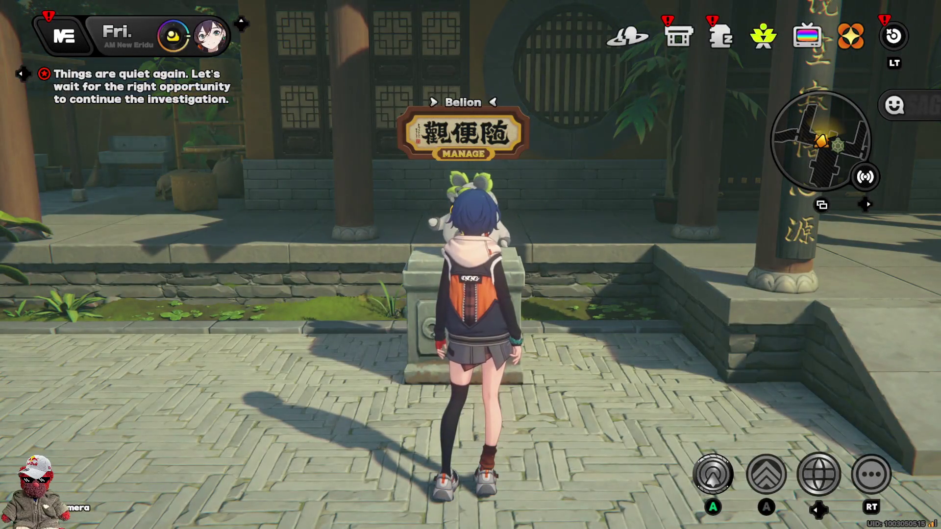
Run to A-Shuo's stall and do the trigram divination
key("d")
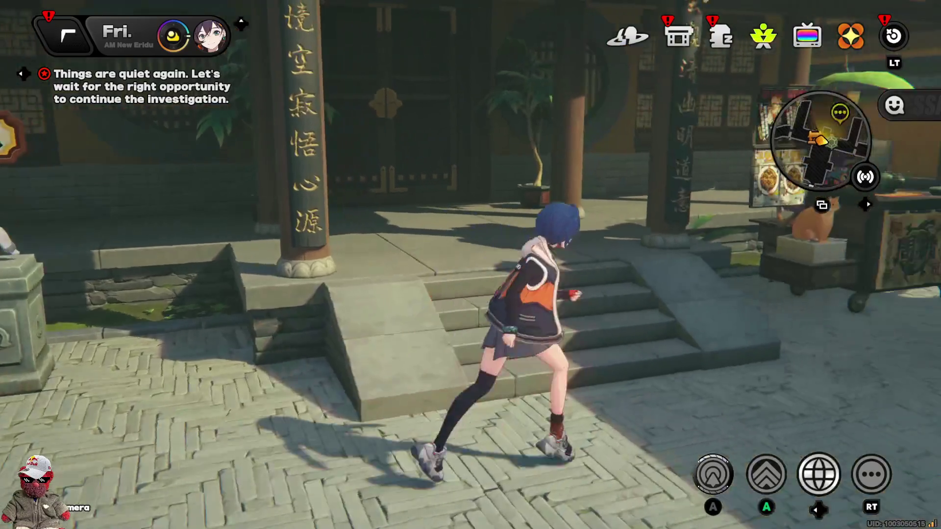
key("w")
key("f")
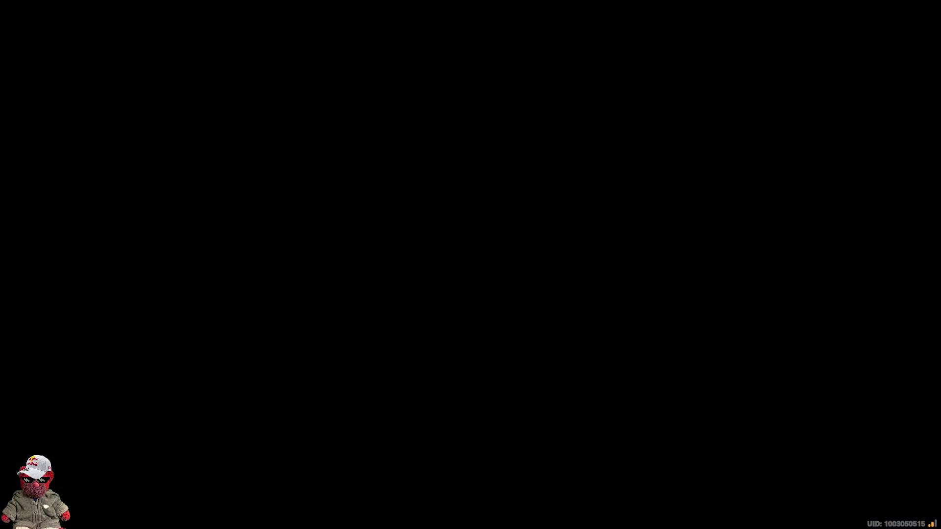
key("f")
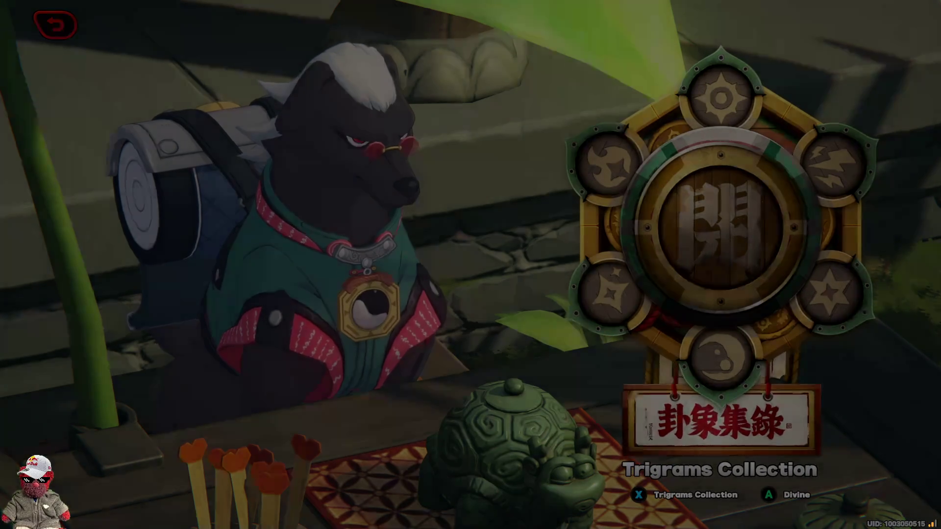
Go to Twentie's video store counter, view business performance, and bring up Select Promoter
key("w")
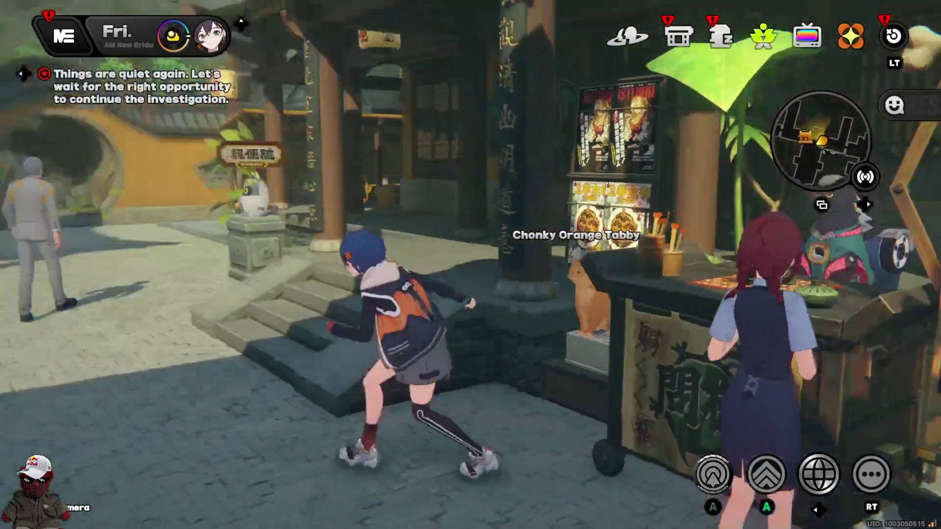
key("a")
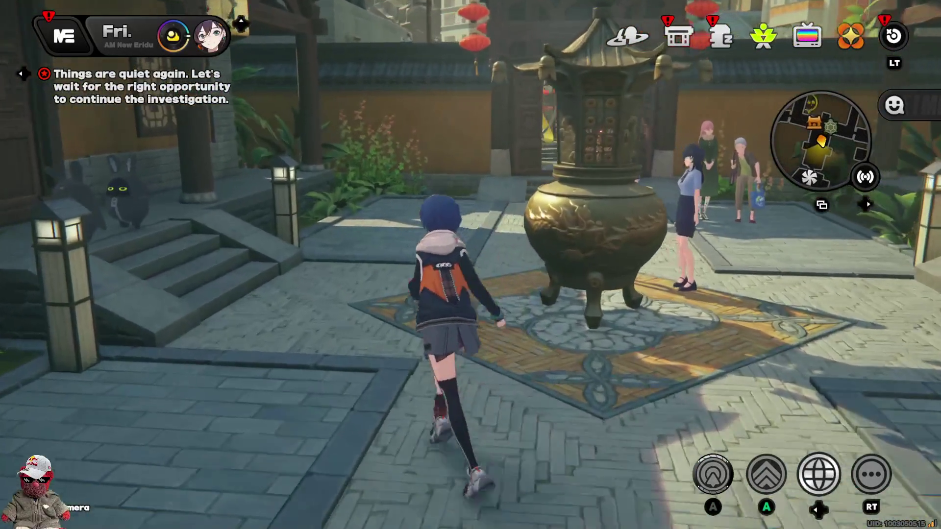
key("w")
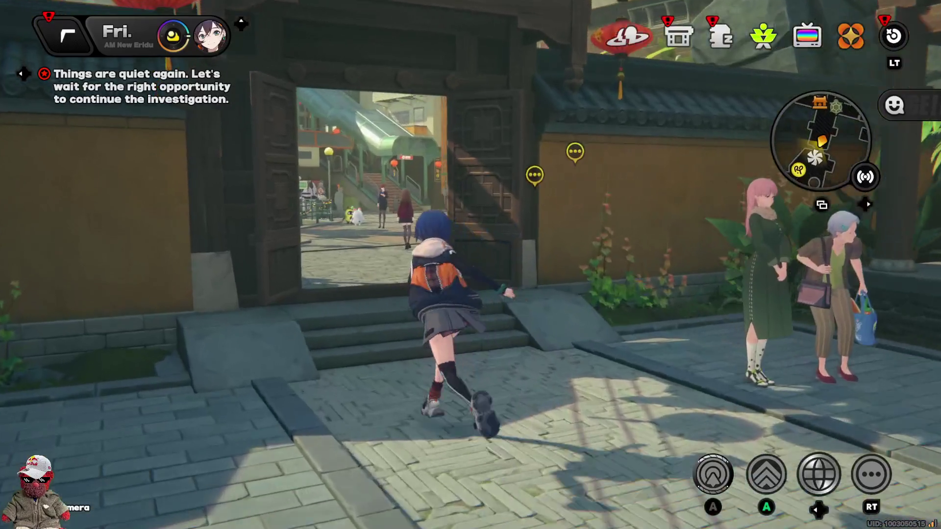
key("a")
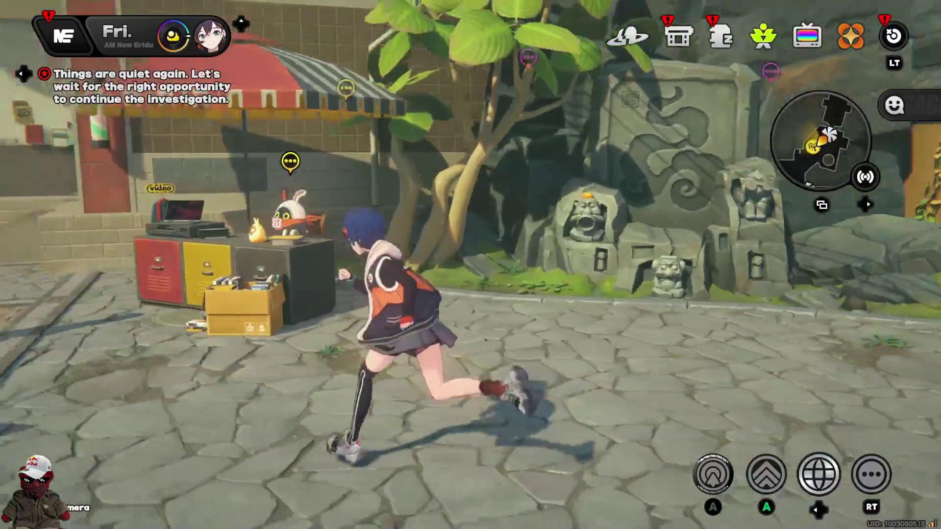
key("f")
key("f")
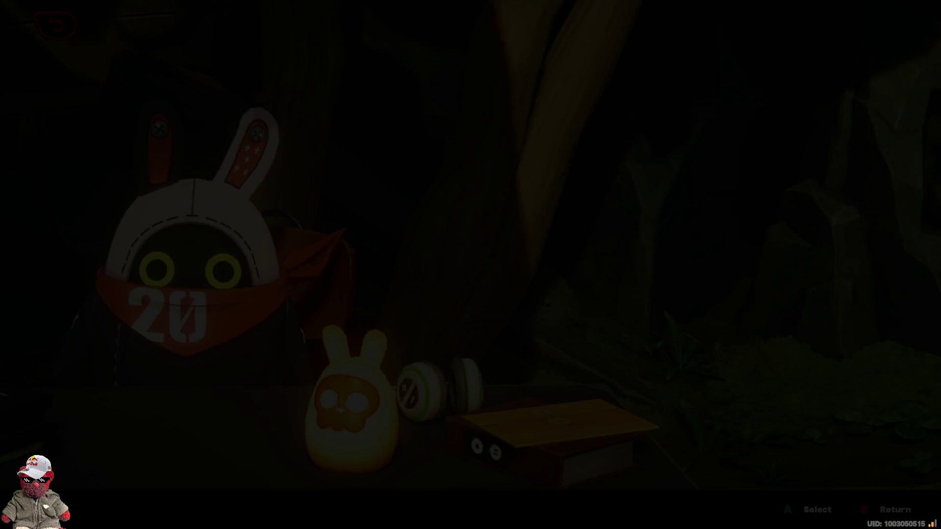
key("Escape")
key("f")
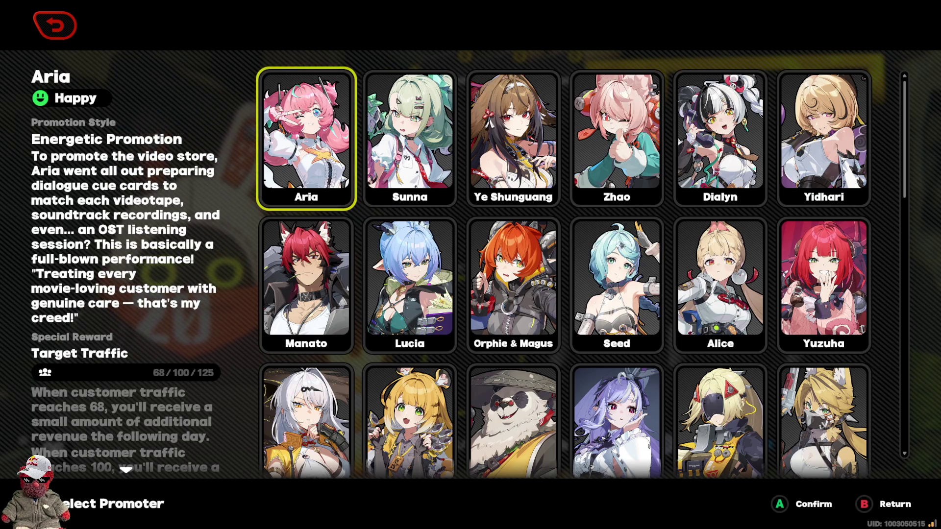
Assign Aria as video store promoter and open the shop for business
key("Return")
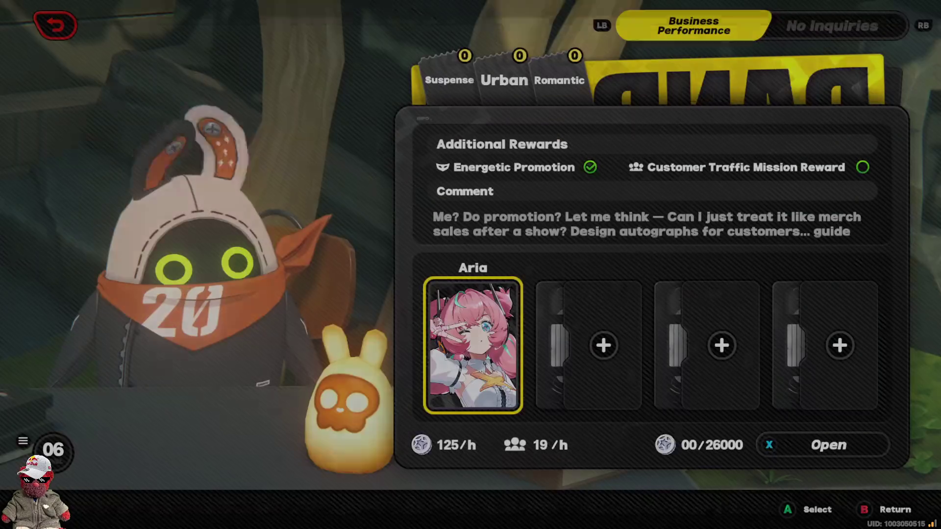
key("x")
key("Return")
key("Return")
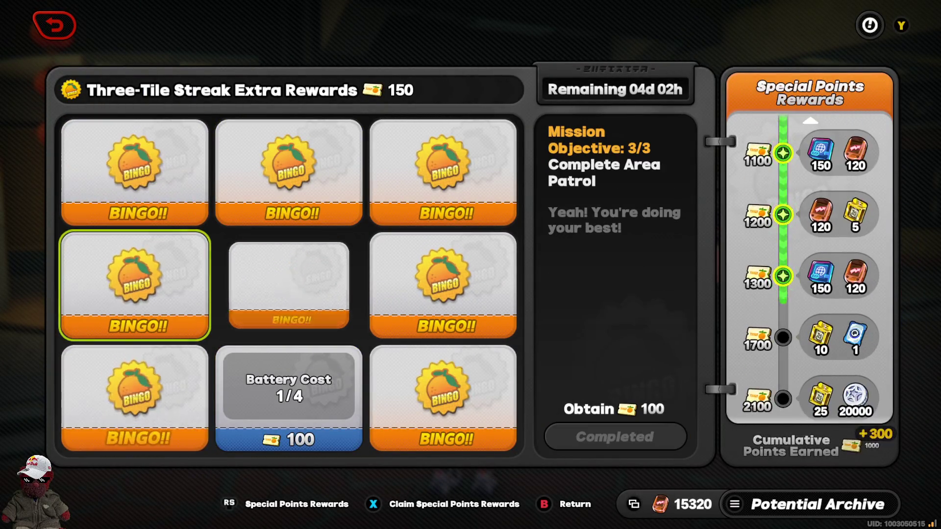
Claim the bingo Special Points rewards through 1700 and leave the event
key("x")
key("Return")
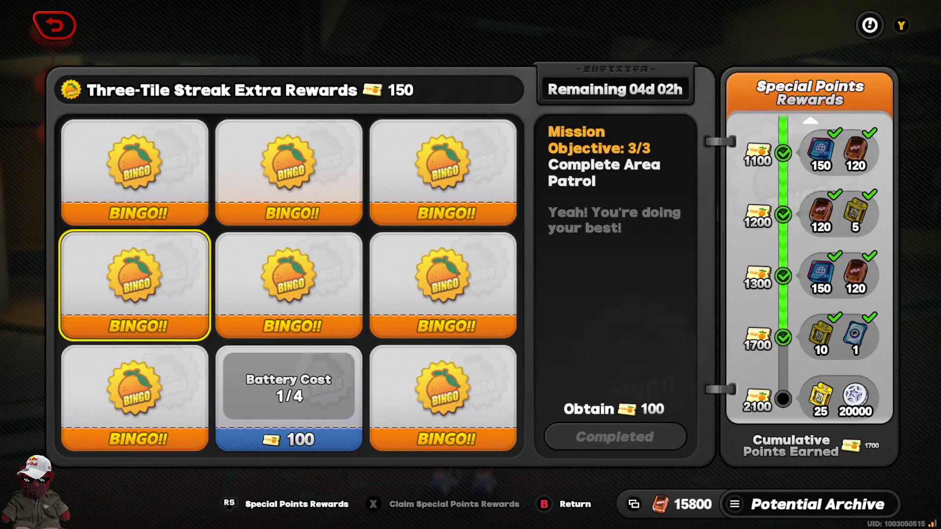
key("Escape")
key("Escape")
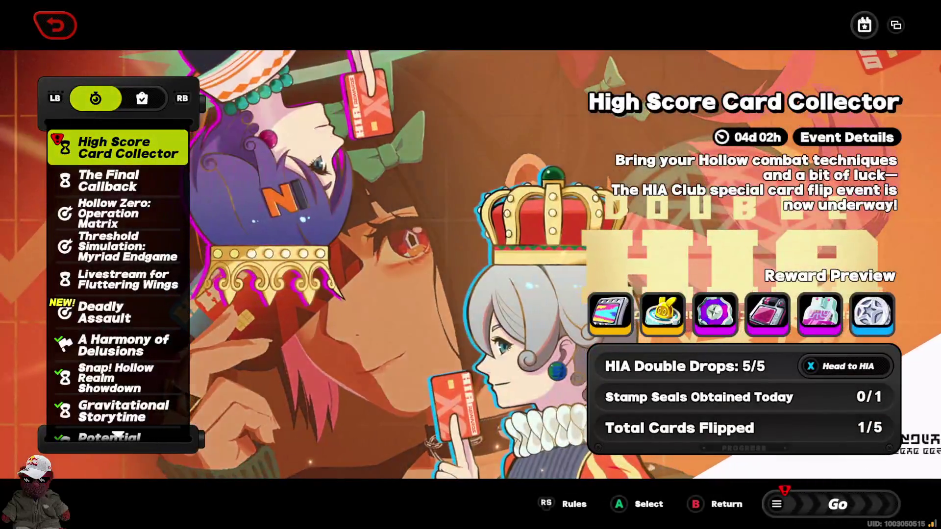
Teleport to HIA and talk to Rita to view the flipped and locked reward cards
key("x")
key("Return")
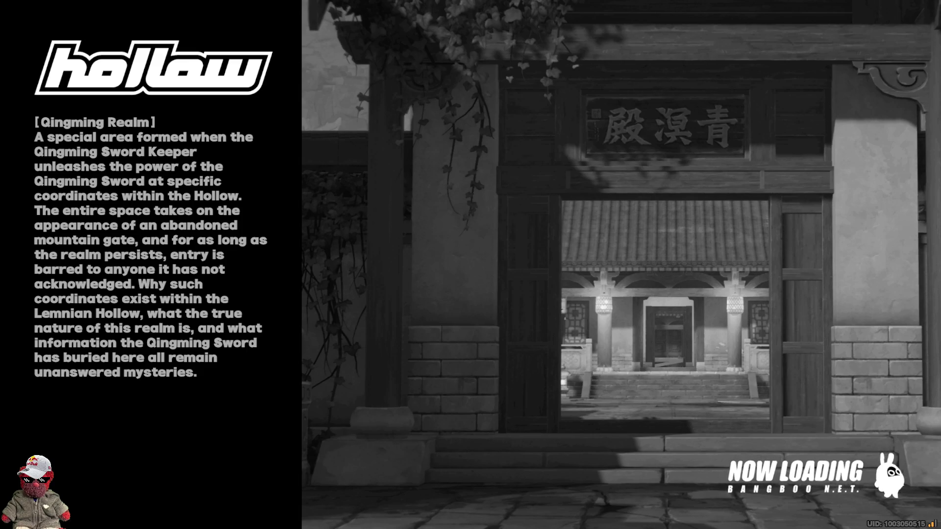
key("w")
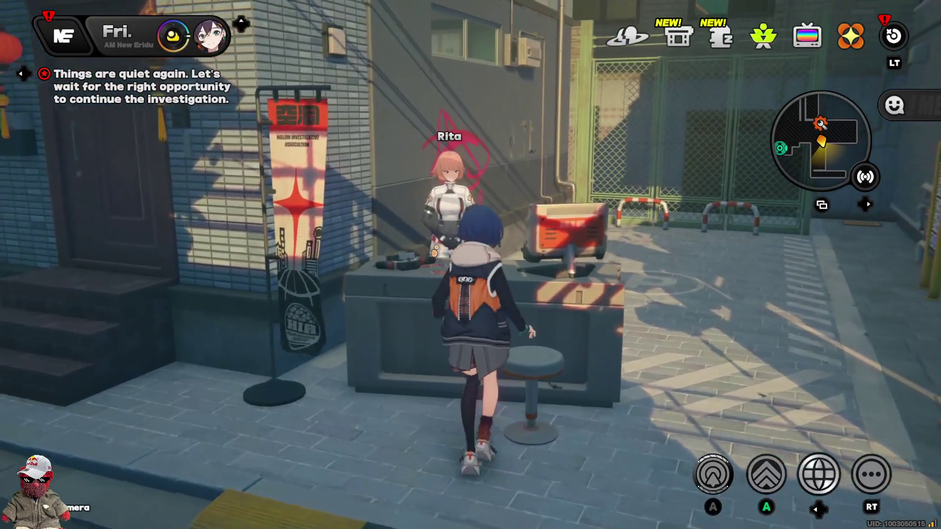
key("f")
key("f")
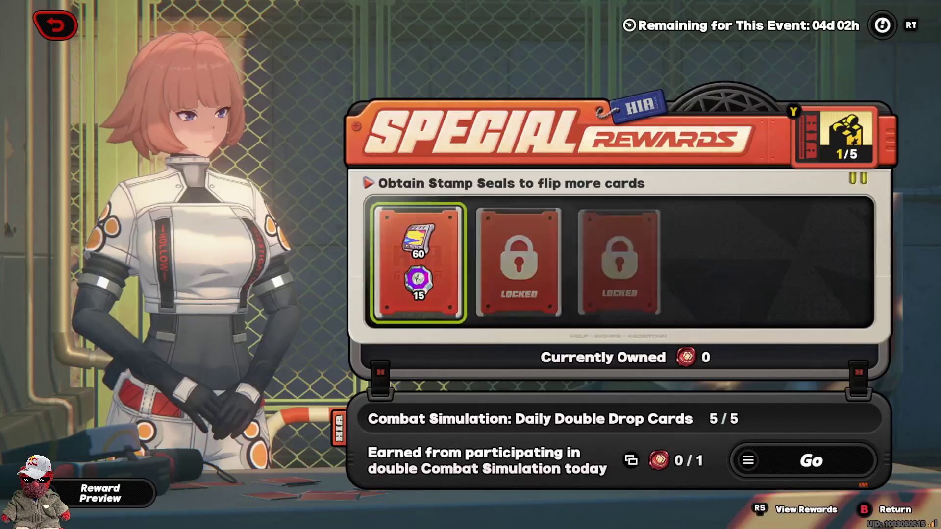
left_click(519, 262)
Go to the double-drop Combat Simulation, glance at Agent Promotion materials, then back out
key("Return")
key("Return")
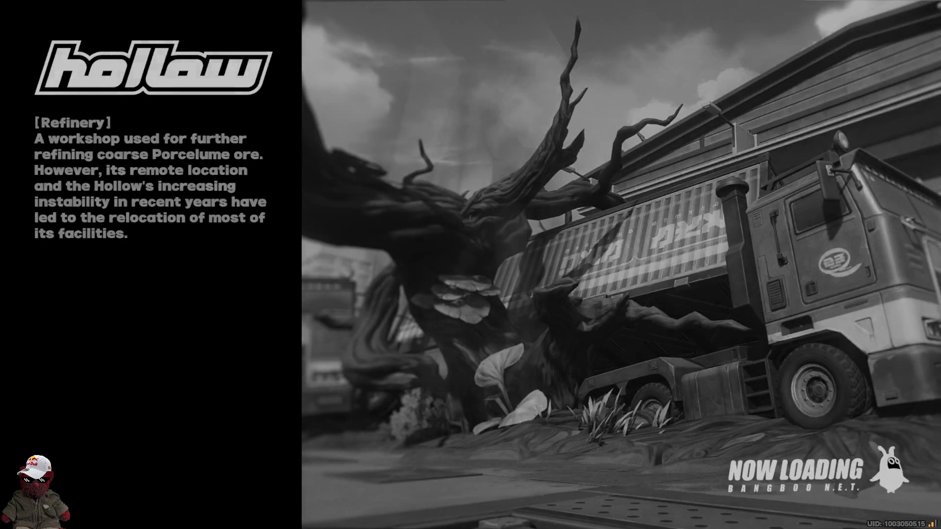
key("Right")
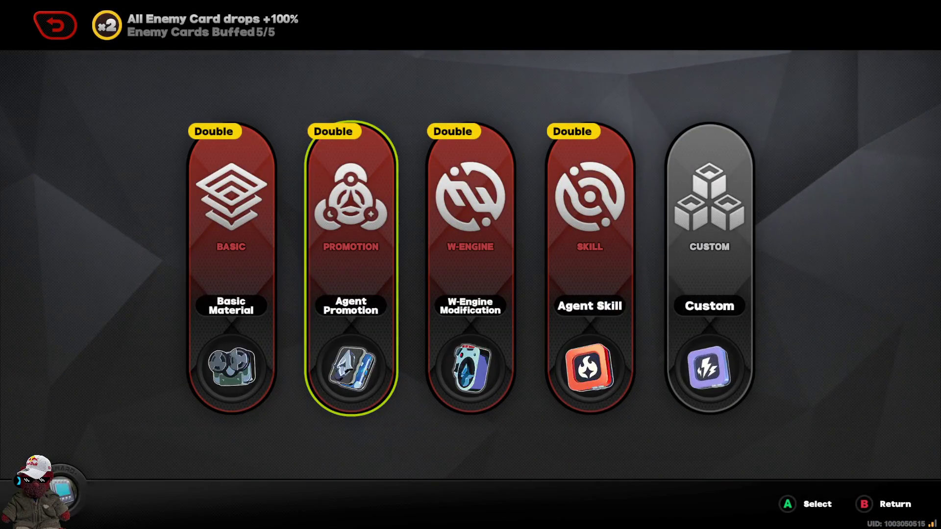
key("Escape")
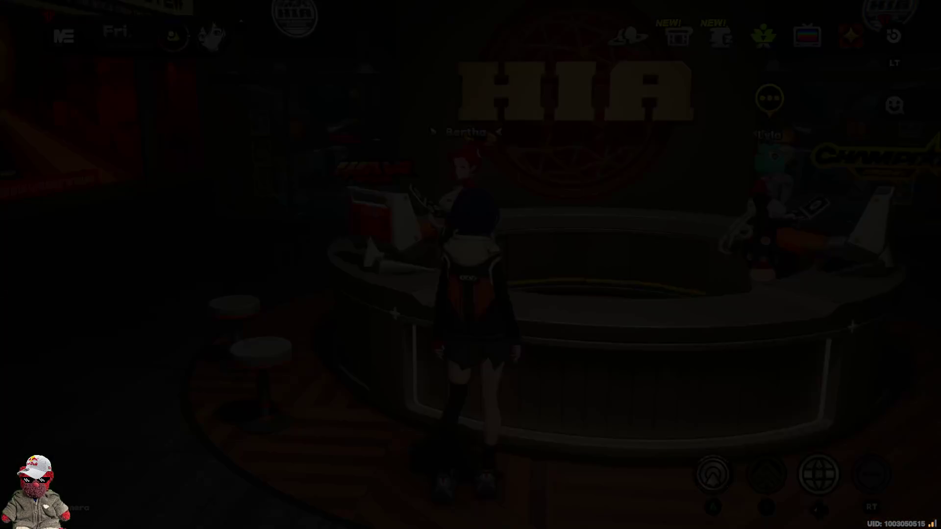
key("Left")
key("Left")
key("Left")
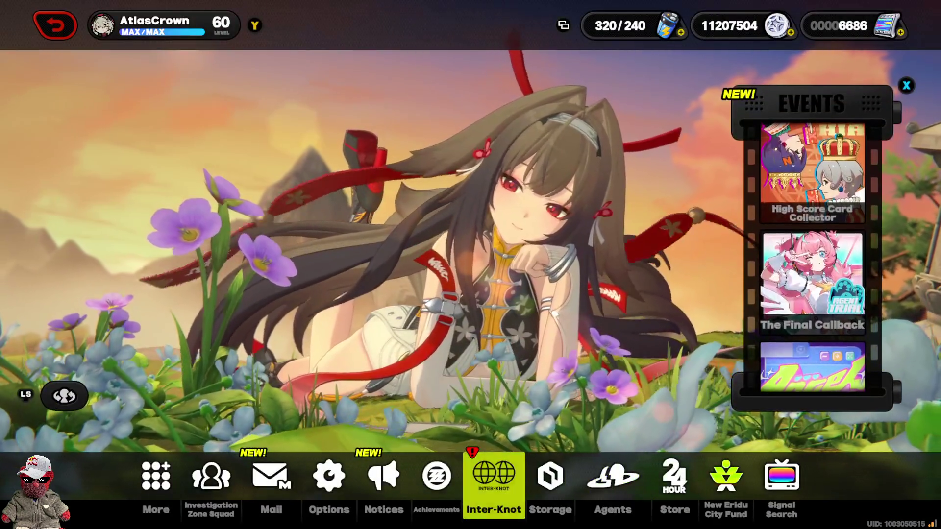
Check Nangong Yu's required materials in the Upgrade Guides under More Features
key("Return")
key("Right")
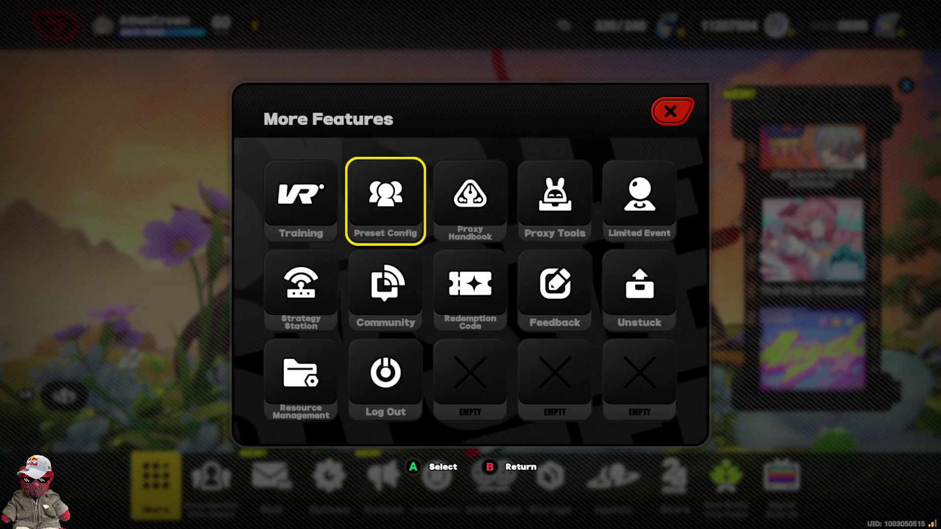
key("Escape")
key("Right")
key("Left")
key("Return")
key("Right")
key("Right")
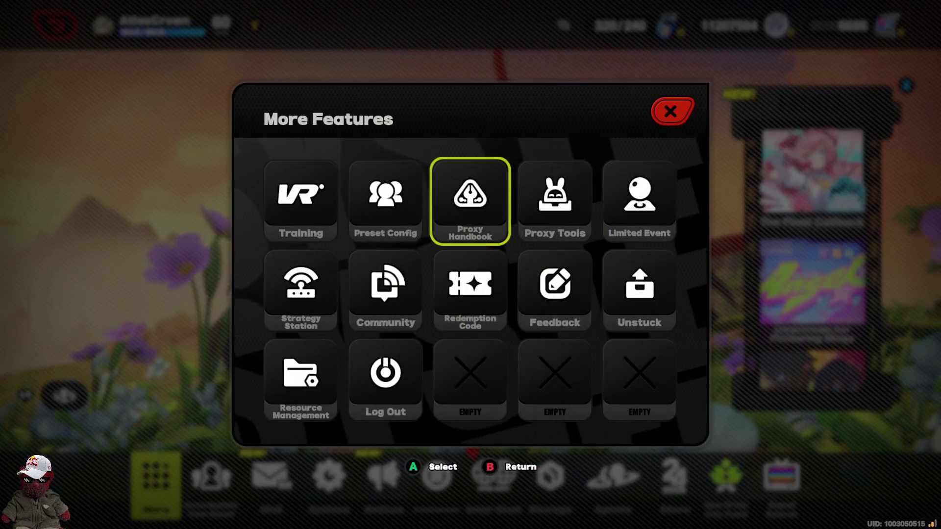
key("Right")
key("Escape")
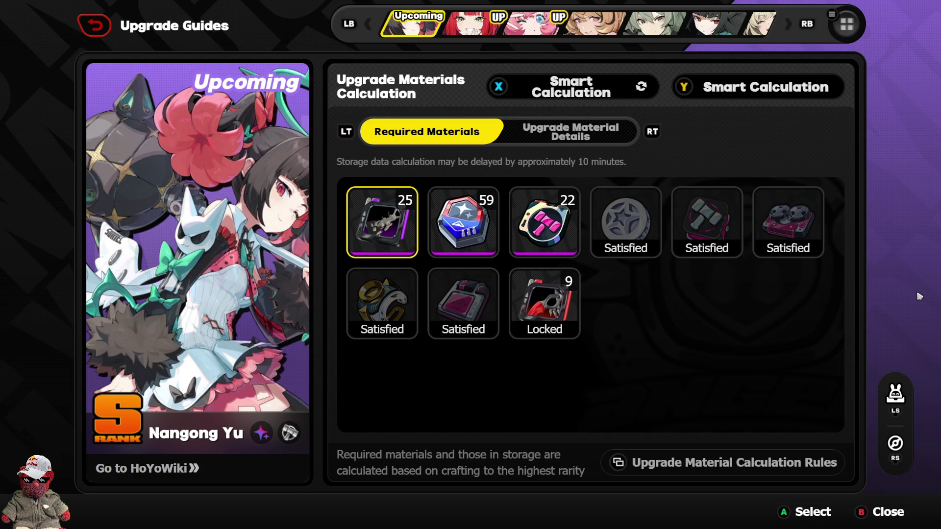
key("Escape")
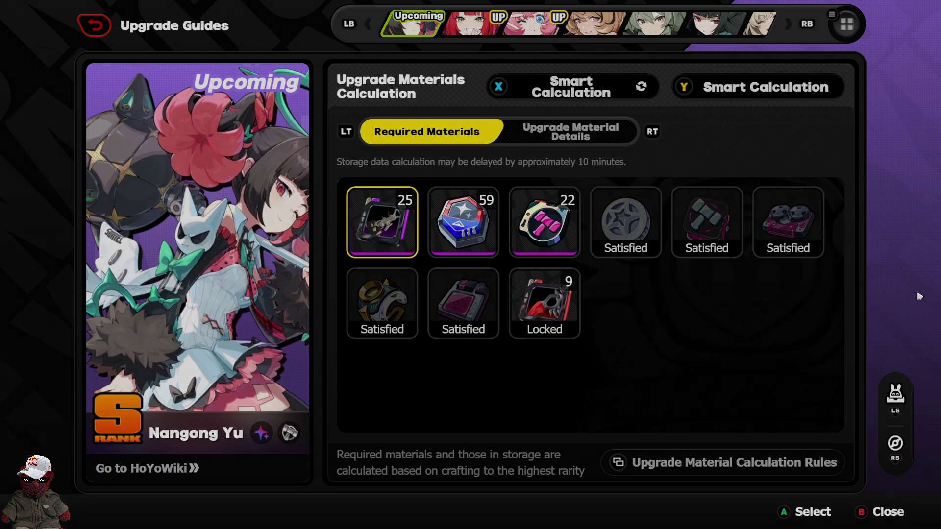
Return to the HIA lobby and accept Bertha's offer to use the VR device
key("Escape")
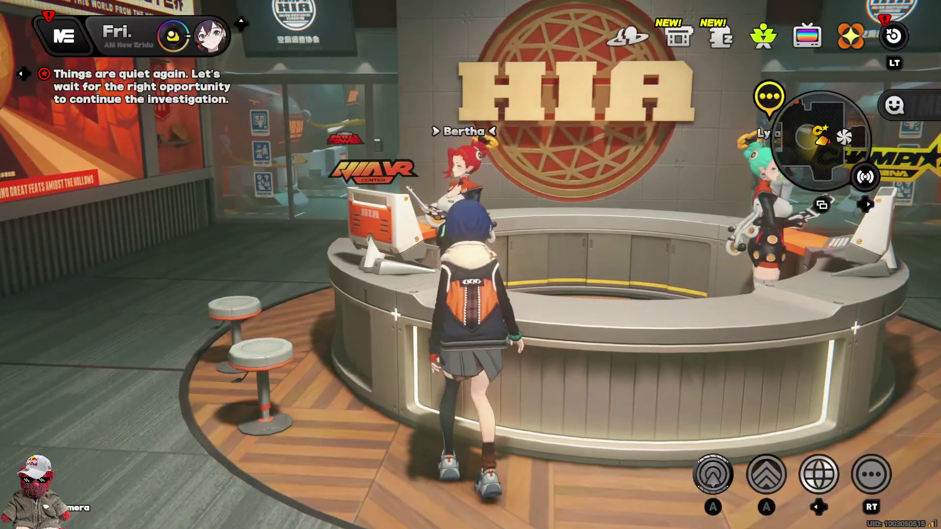
key("f")
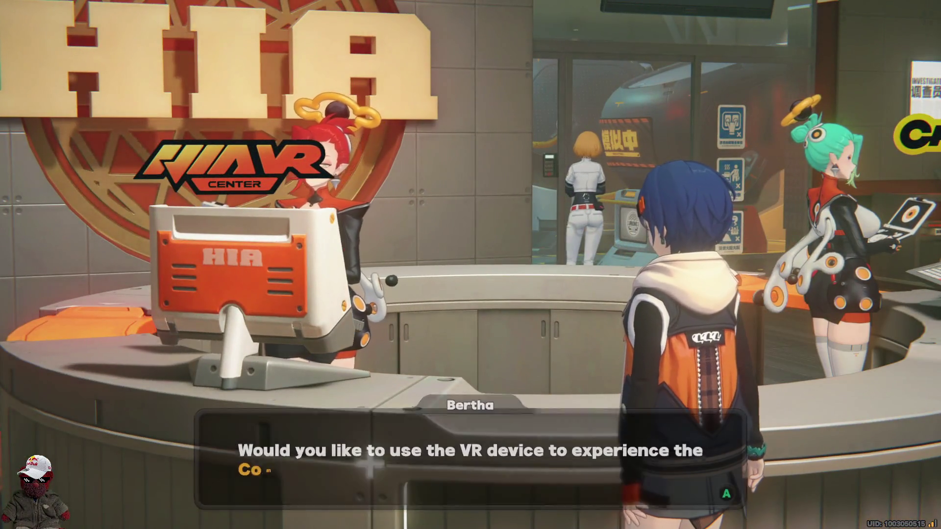
key("space")
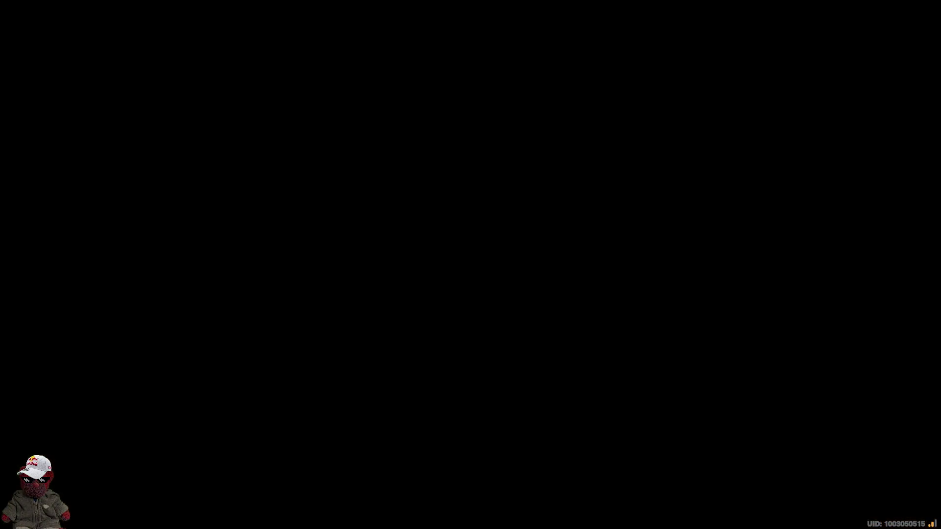
Select the W-Engine Modification test and deploy Sunna, Ye Shunguang and Dialyn
key("Right")
key("Right")
key("space")
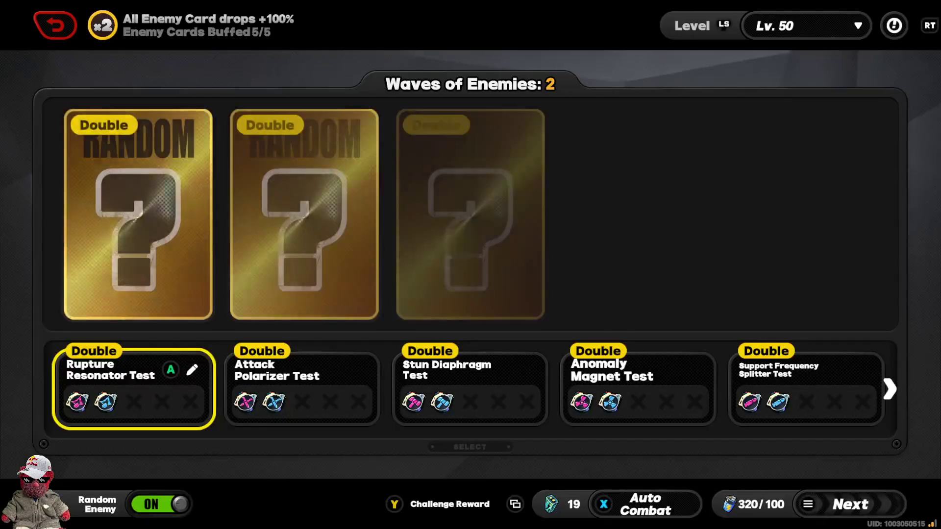
key("Right")
key("Right")
key("Return")
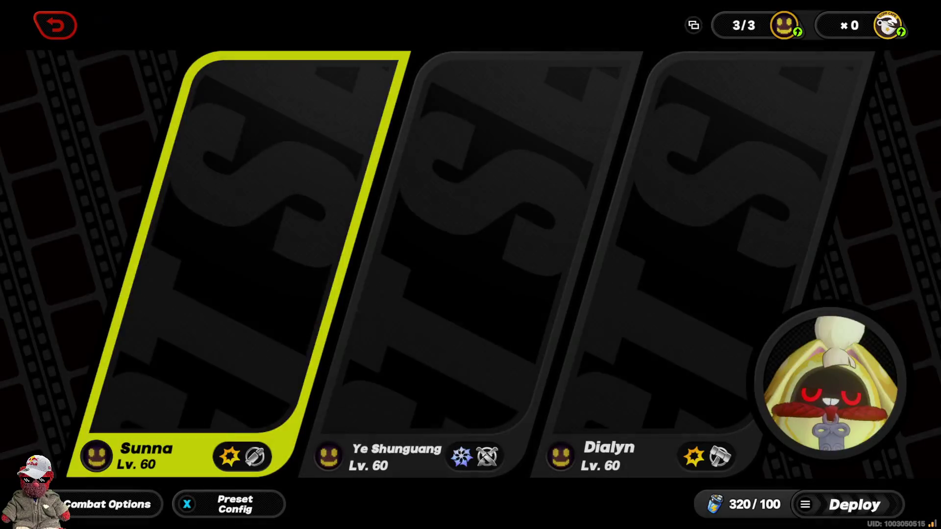
key("Return")
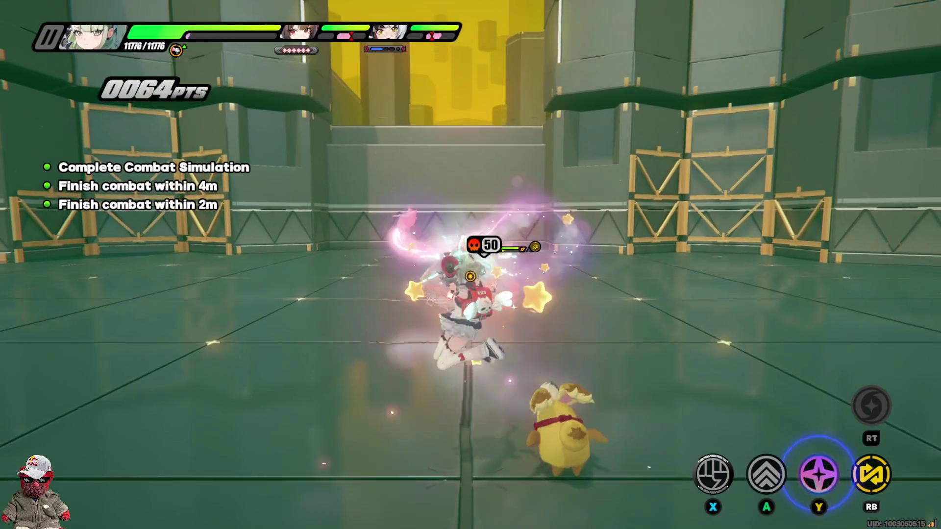
Win the fight with a lightning ultimate, clearing it with an S rank in 00:00:07
key("space")
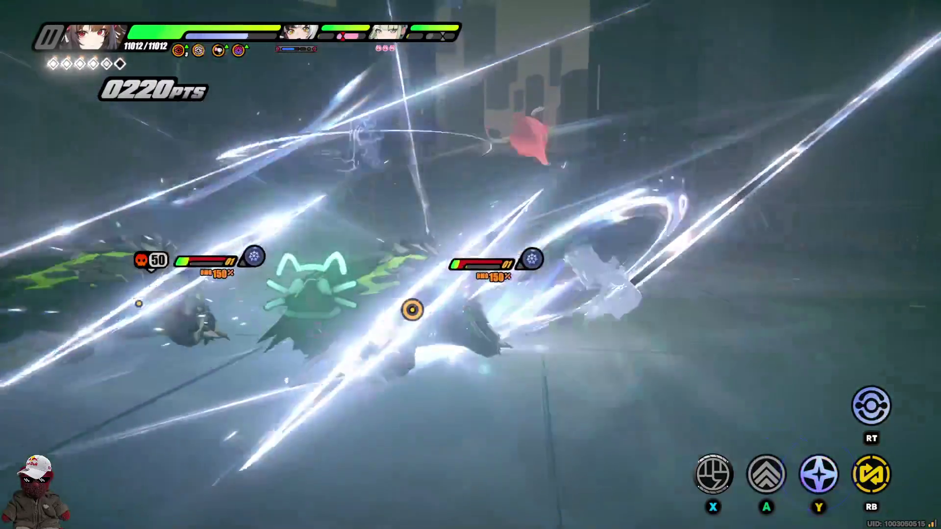
key("q")
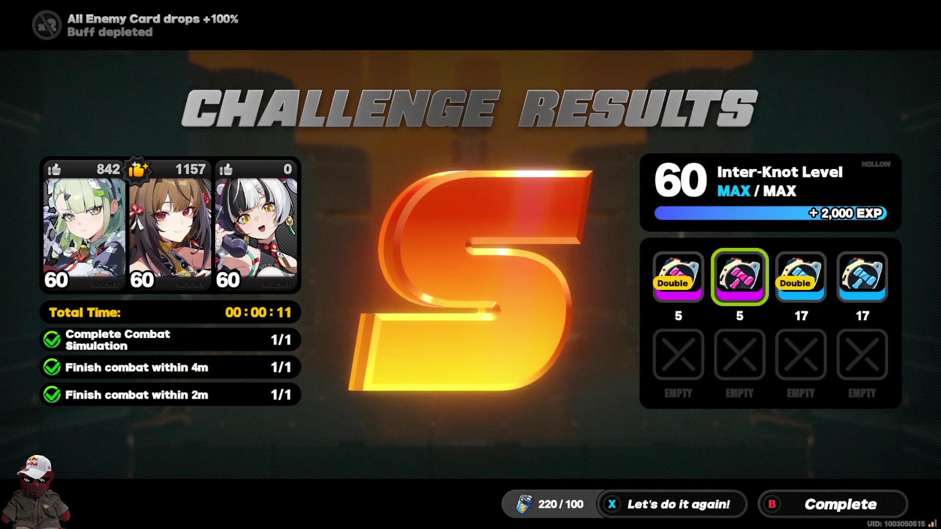
key("Escape")
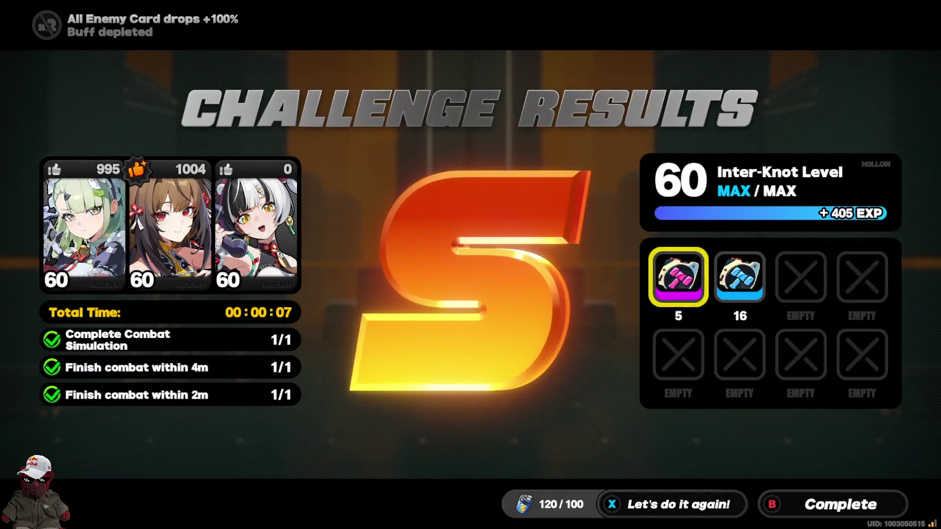
Leave the second run's S-rank results and return to the 2-wave enemy selection
key("Escape")
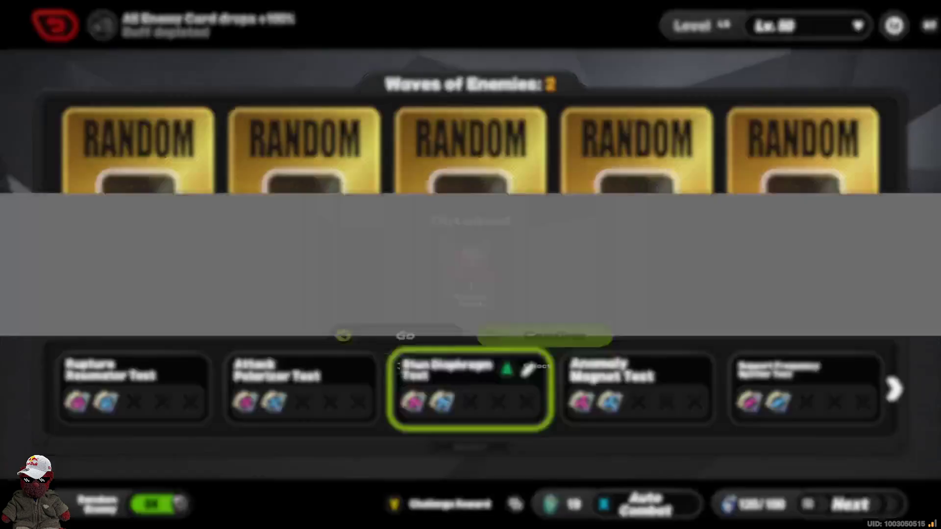
Dismiss the Stamp Seal notice and deploy the squad into the Agent Skill Resonance Test
key("Return")
key("Return")
key("Right")
key("Return")
key("Right")
key("Right")
key("Right")
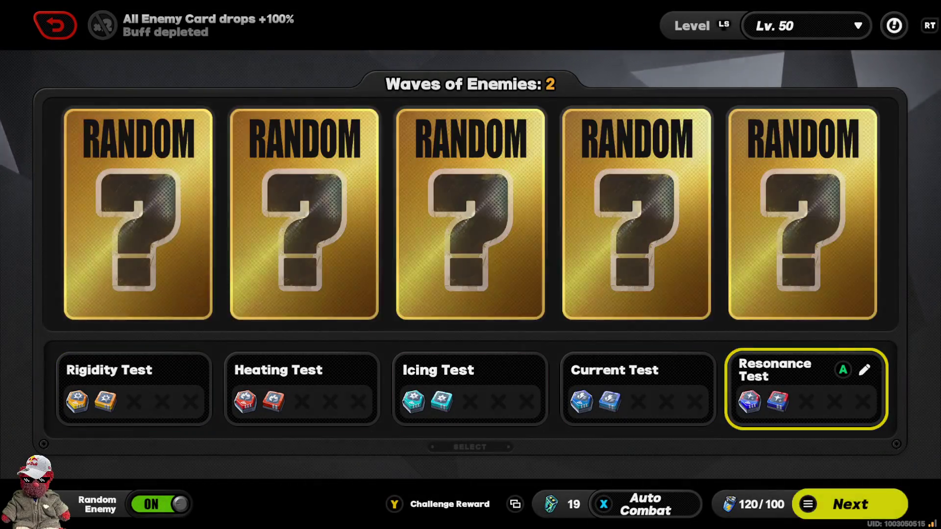
key("Return")
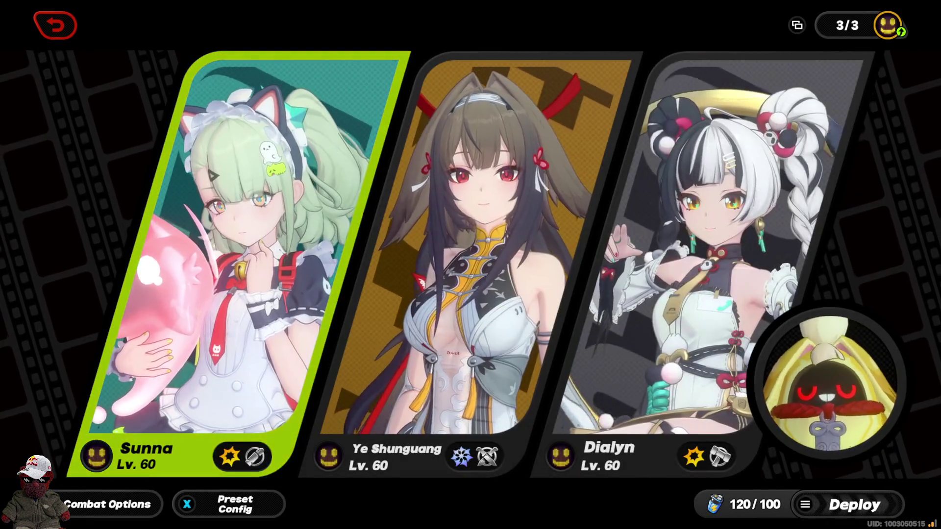
key("Return")
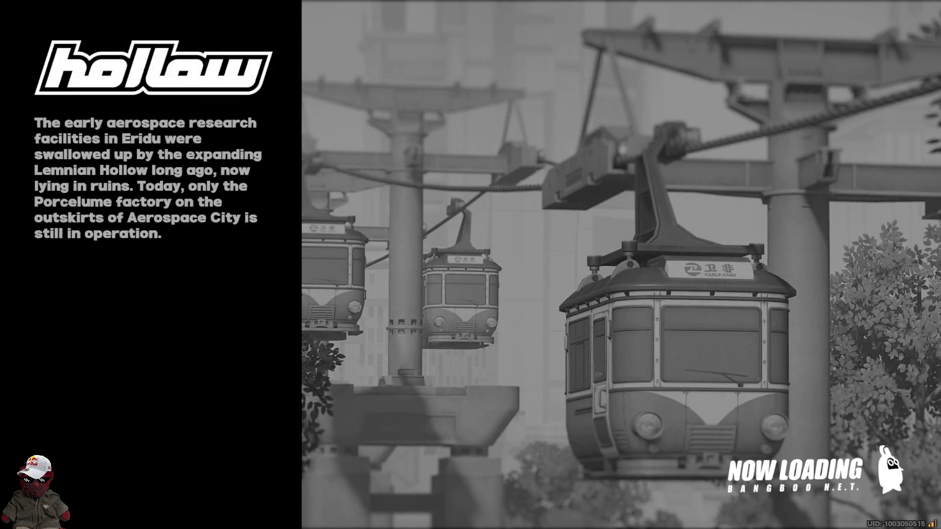
Leave the simulation and teleport to the HIA club via the events page
key("Return")
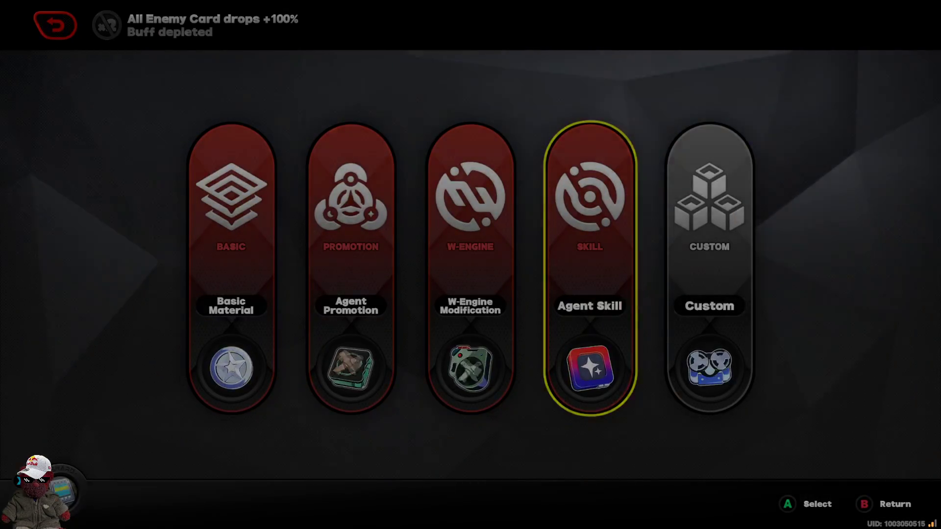
key("Return")
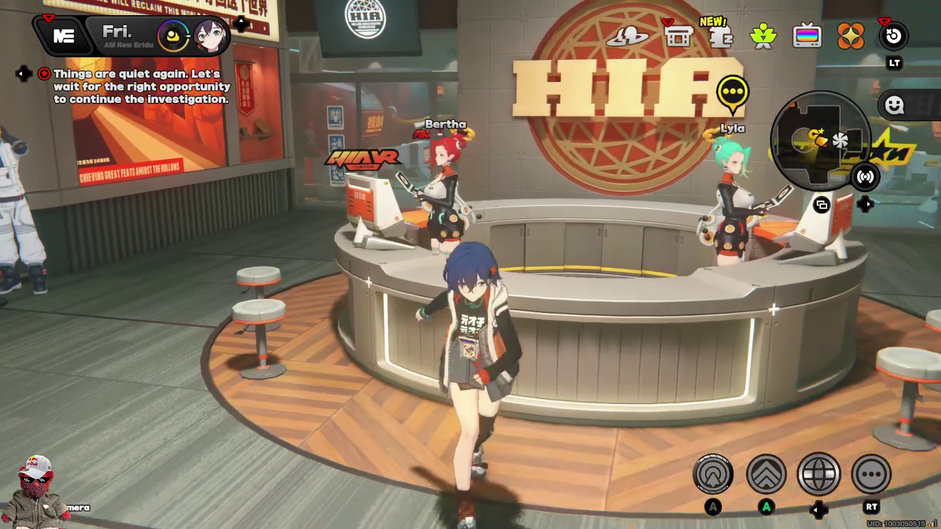
key("F1")
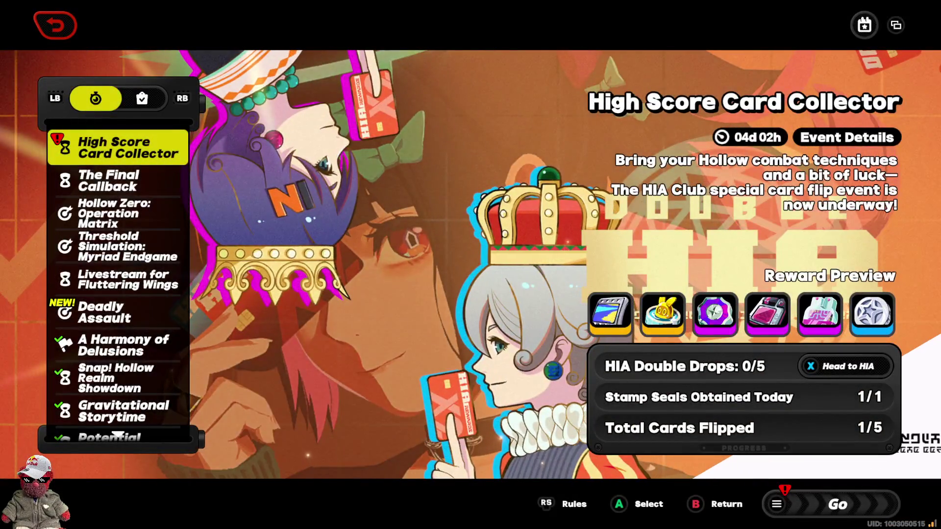
key("f")
key("Return")
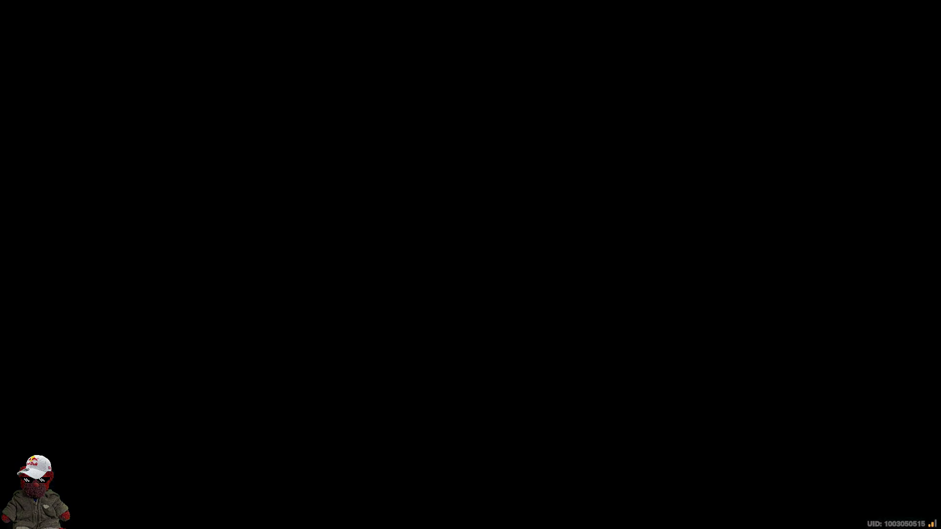
Flip the second HIA reward card with Rita for 60 and 15 rewards, then review Stamp Seal info
key("w")
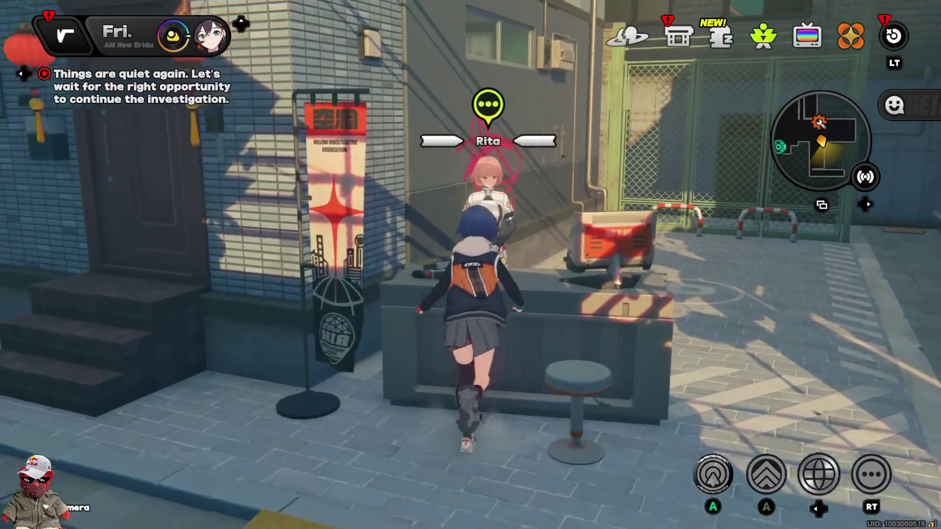
key("f")
key("f")
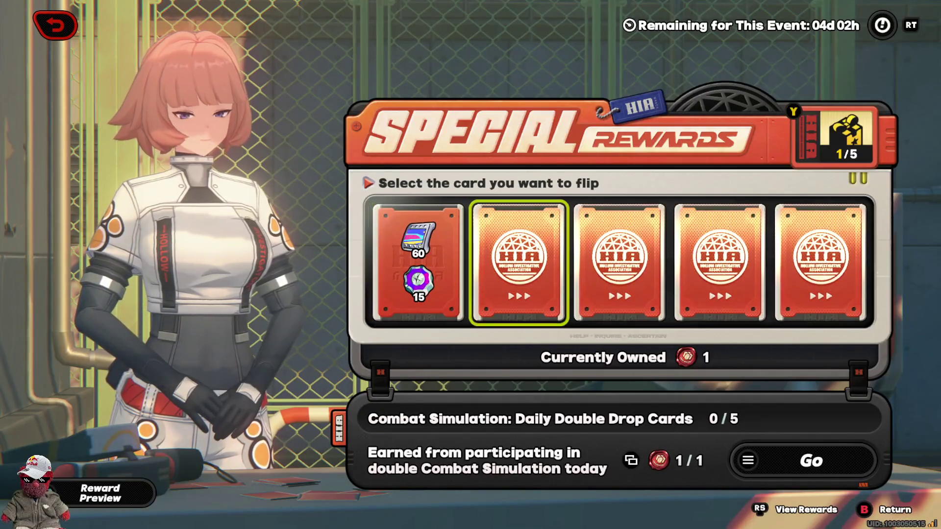
left_click(519, 262)
key("Return")
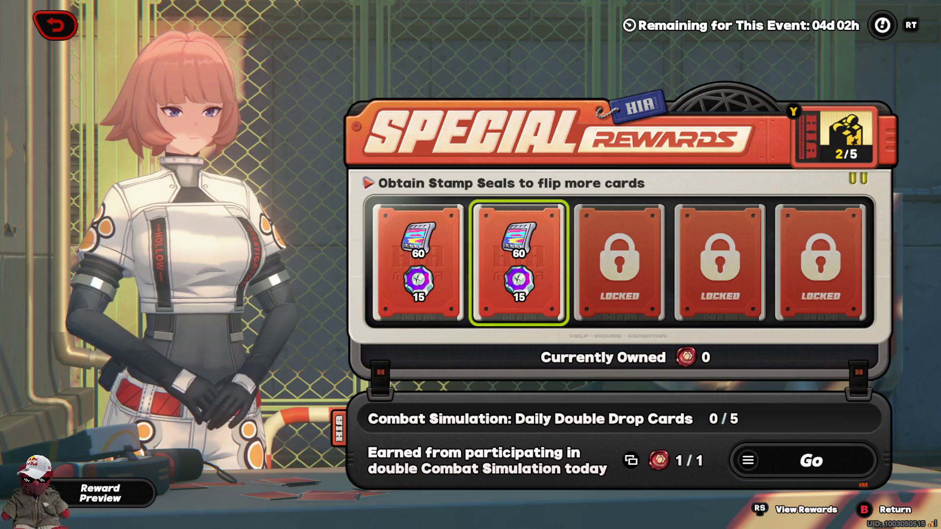
key("Return")
key("Escape")
key("Escape")
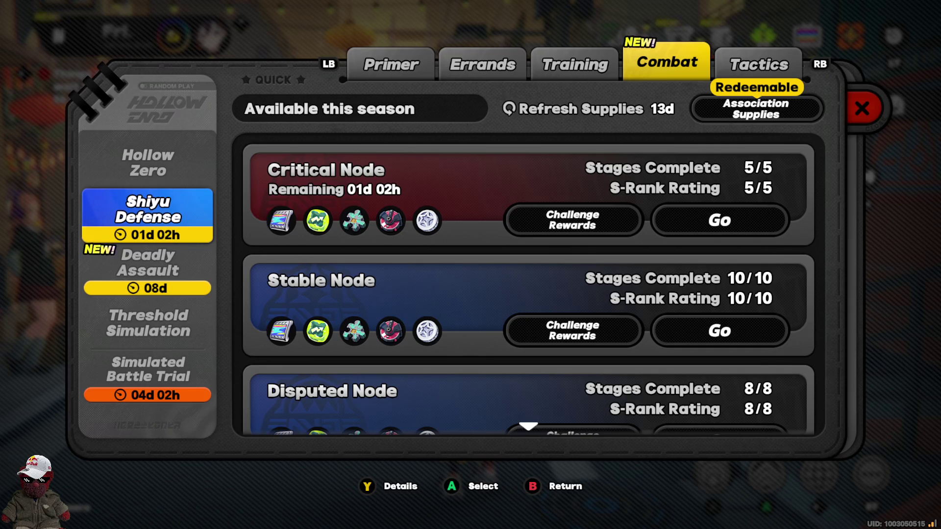
Review Hollow Zero, Threshold Simulation and Shiyu Defense progress, then open Aria's agent profile (2,213 ATK, 12,610 HP)
left_click(147, 162)
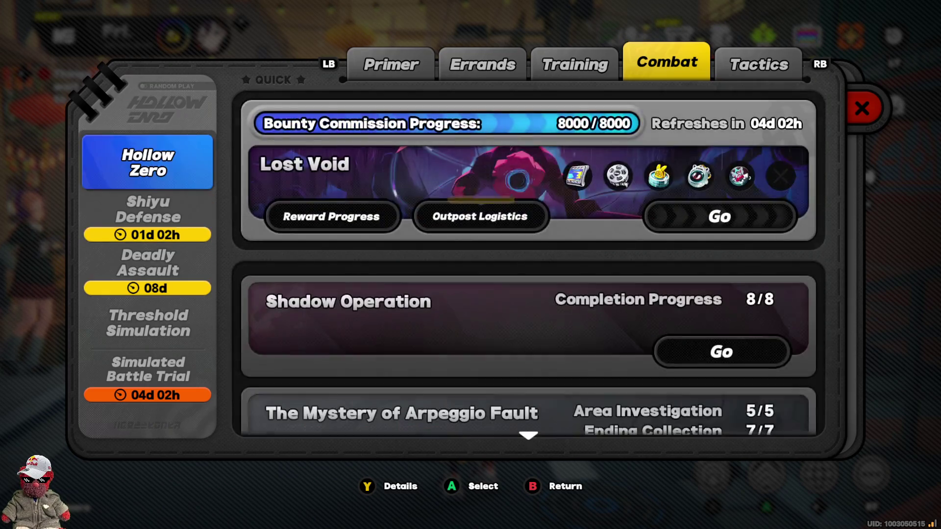
key("Down")
key("Down")
key("Down")
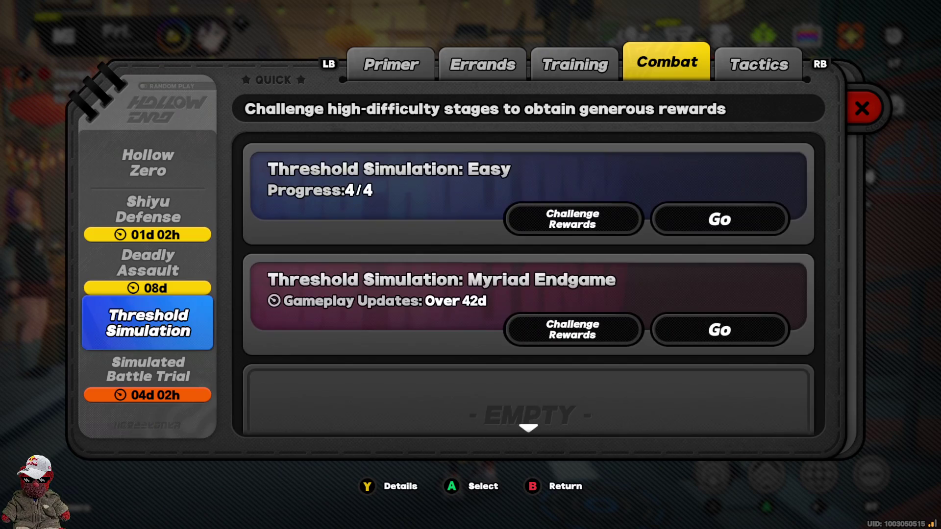
left_click(148, 209)
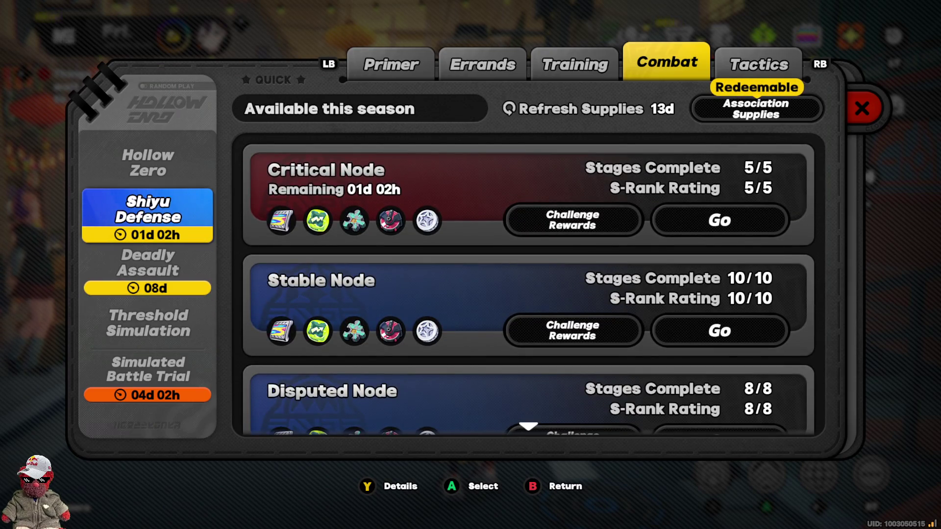
key("Escape")
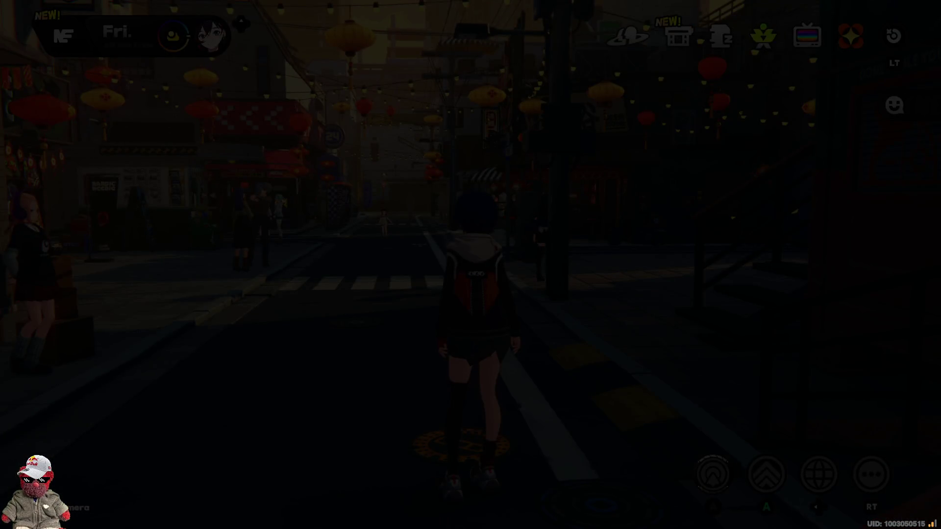
key("Return")
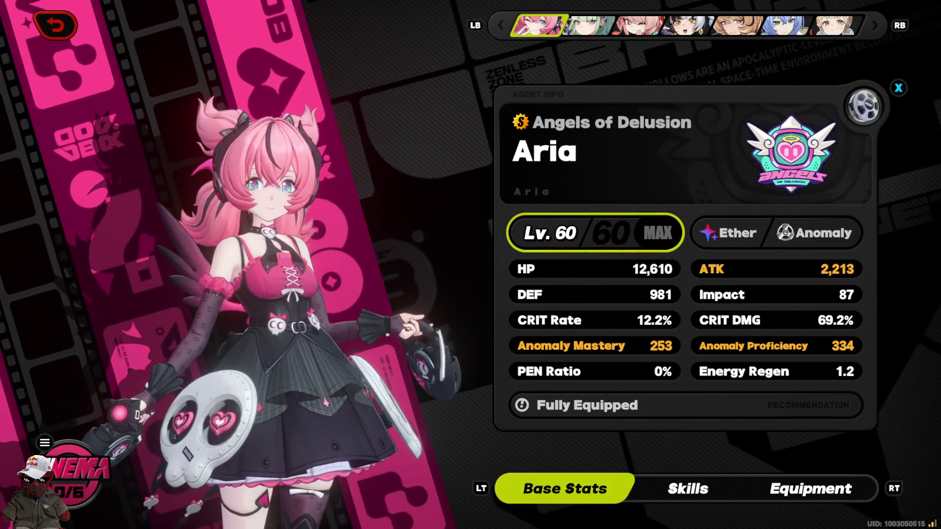
Inspect Aria's drive disc slots and swap her slot 3 disc, raising her to 2,374 ATK and 12,739 HP
key("e")
key("Right")
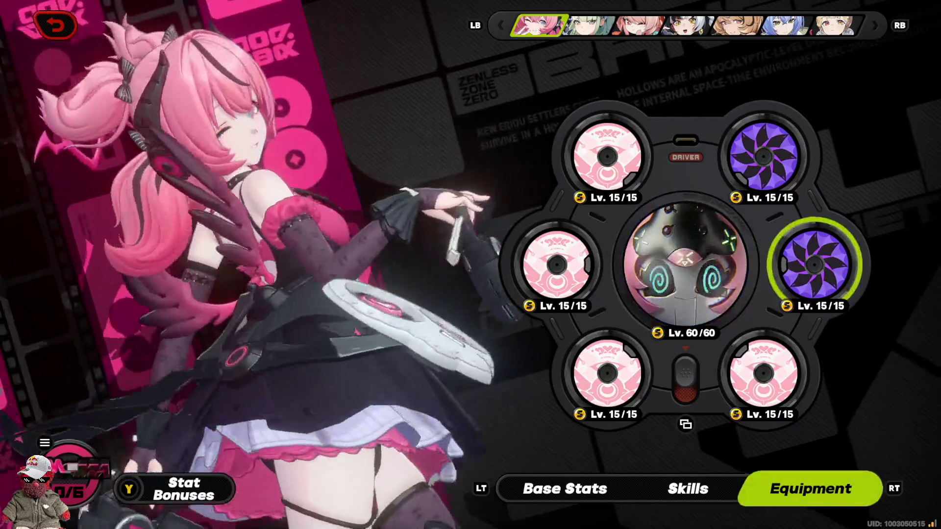
key("Return")
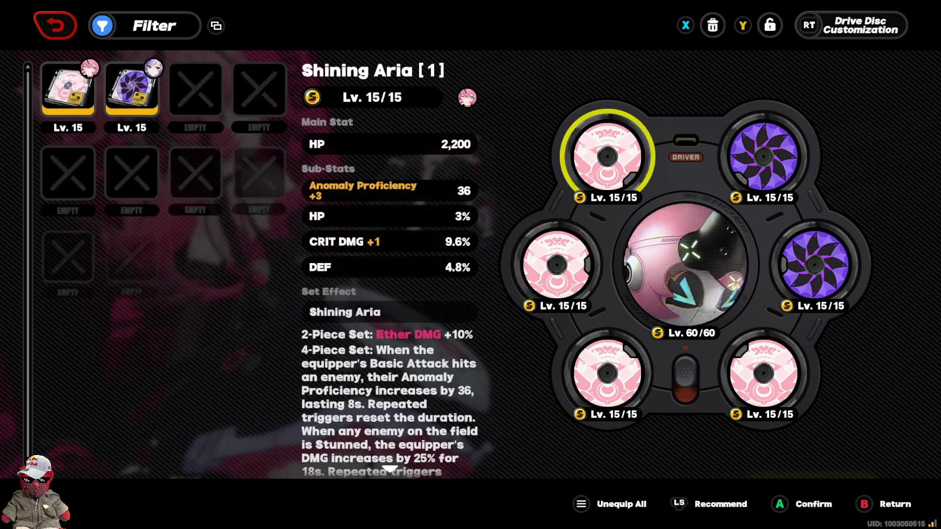
left_click(556, 265)
left_click(607, 157)
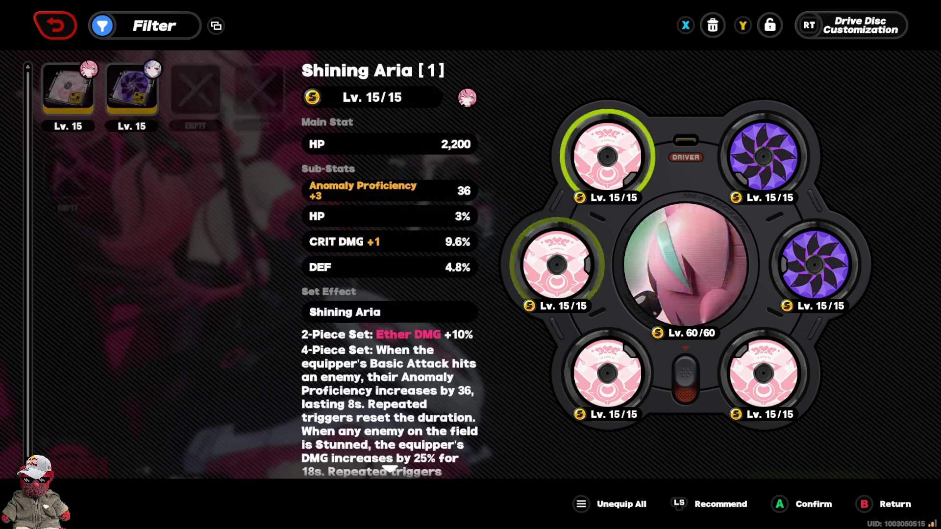
left_click(557, 265)
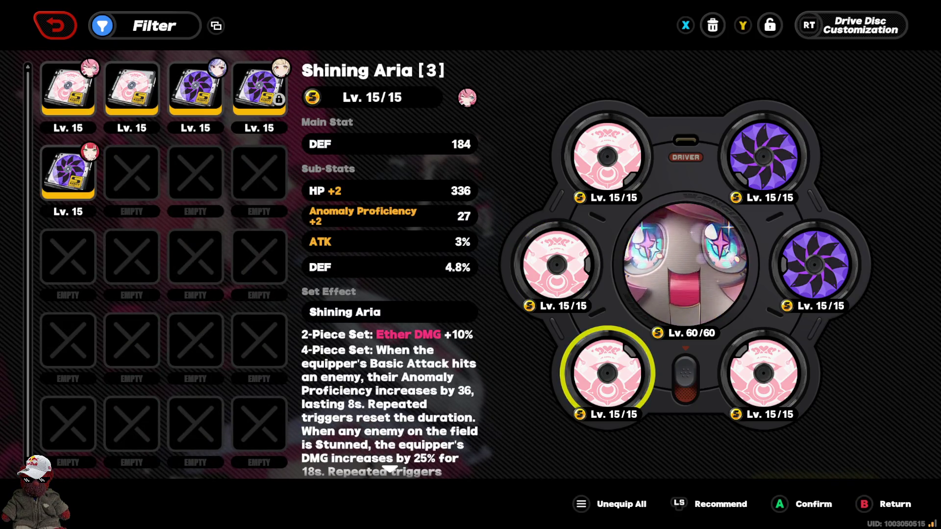
key("Return")
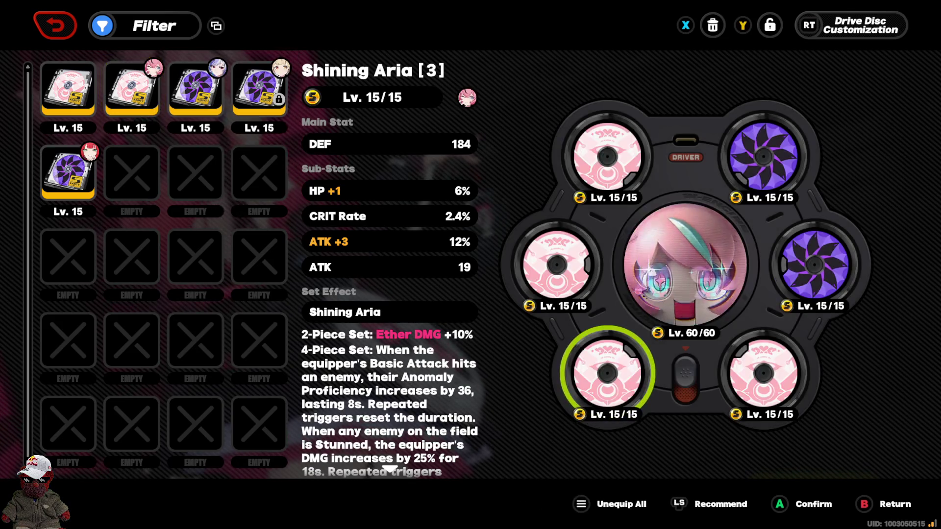
key("Escape")
key("Escape")
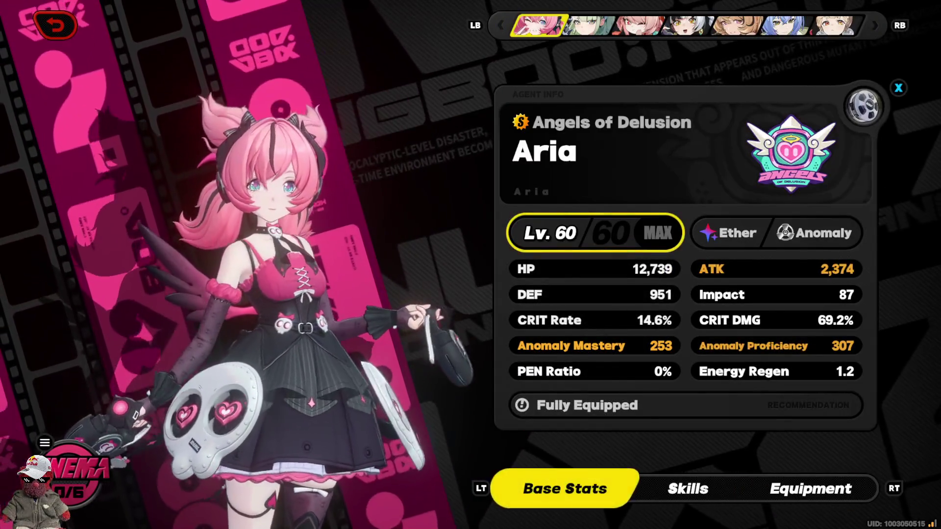
Recheck the slot 3 disc list and Aria's skills, then return to the agent roster
key("q")
key("Return")
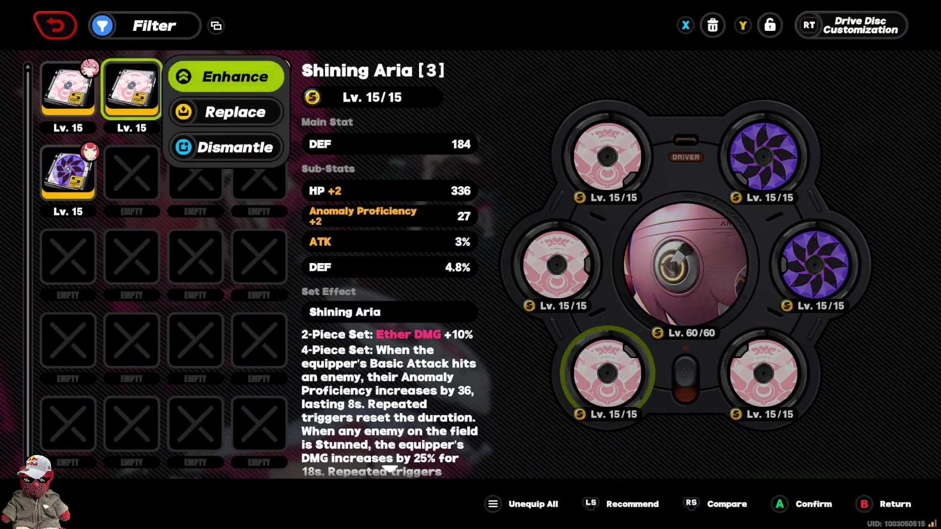
key("Escape")
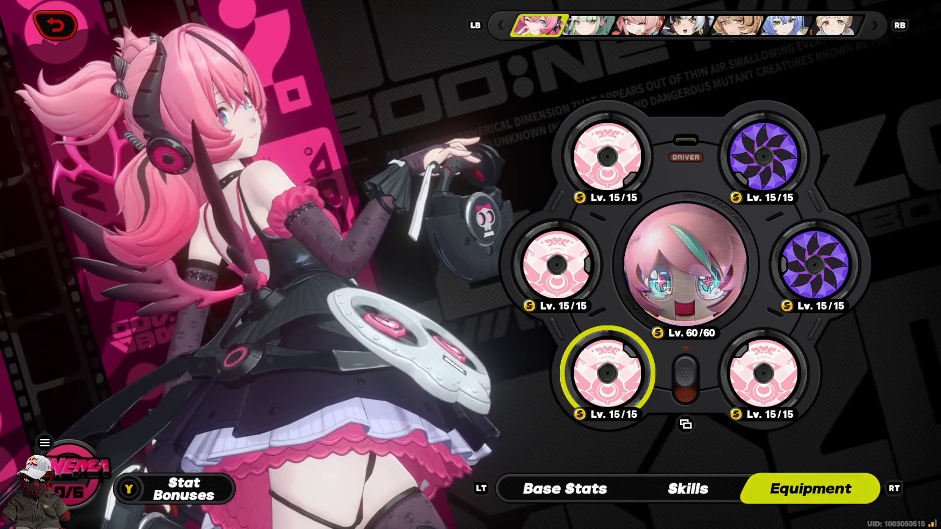
key("q")
key("Escape")
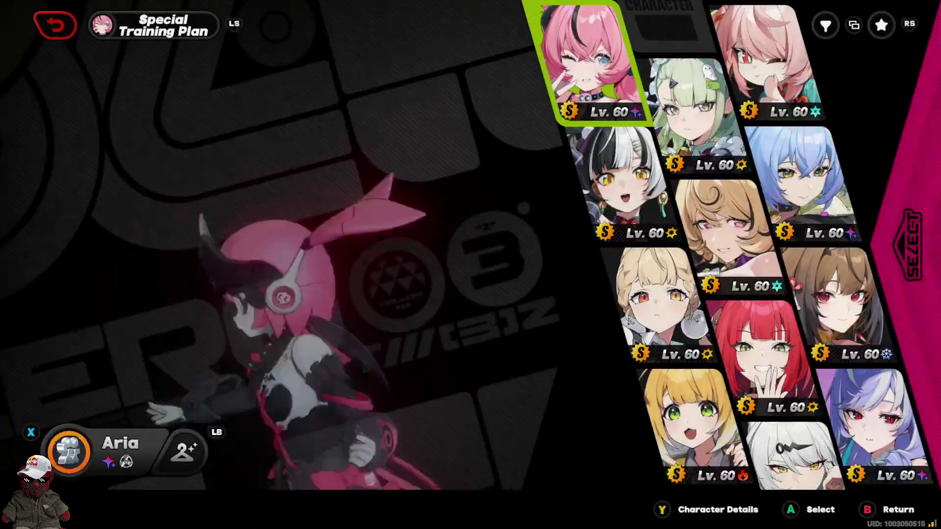
Open Signal Search to view Aria's Neon Angel banner, then back out toward the main menu
key("Escape")
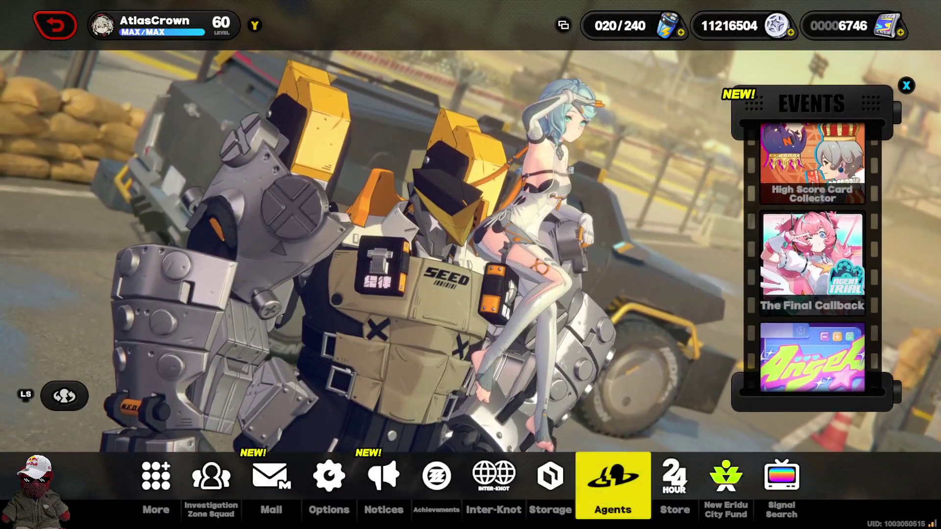
key("Right")
key("Right")
key("Right")
key("Return")
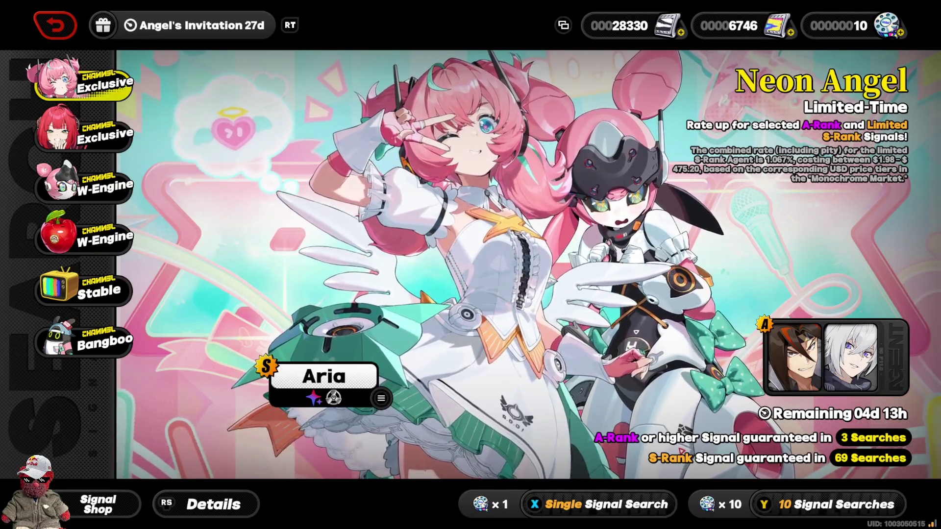
key("Escape")
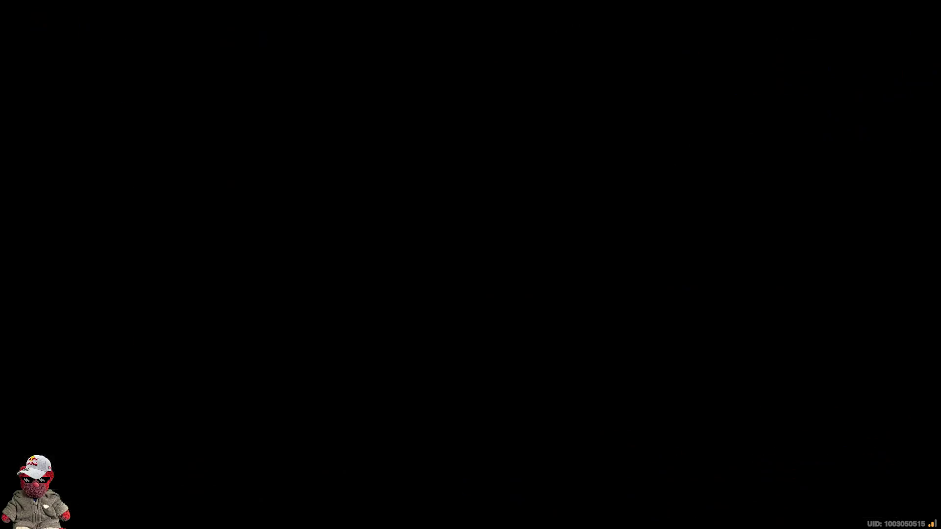